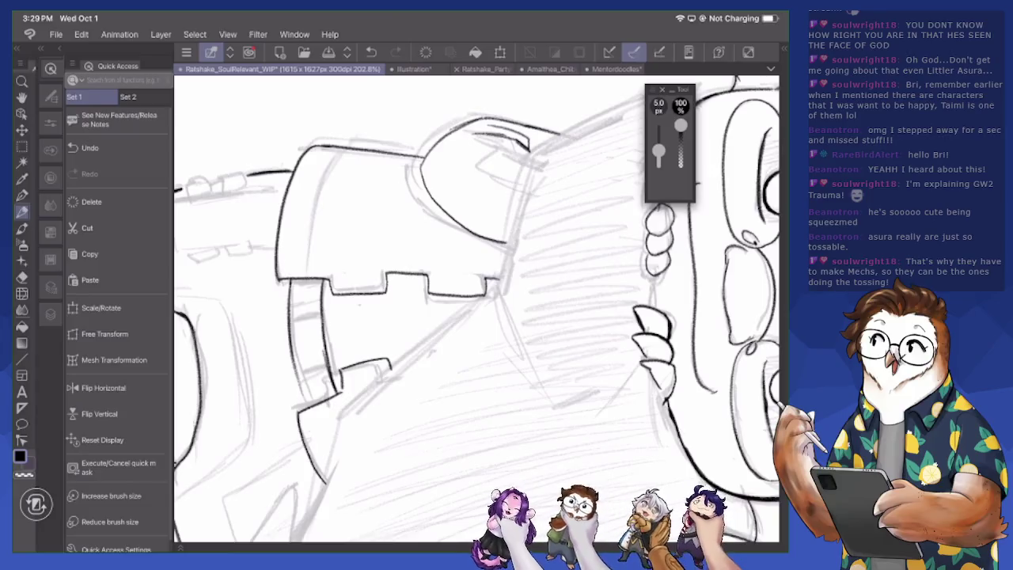
# Ink the block's outer and inner left edges, then zoom out and show the Layer palette
pyautogui.moveTo(291, 330); pyautogui.dragTo(302, 408)
pyautogui.moveTo(305, 274); pyautogui.dragTo(331, 161)
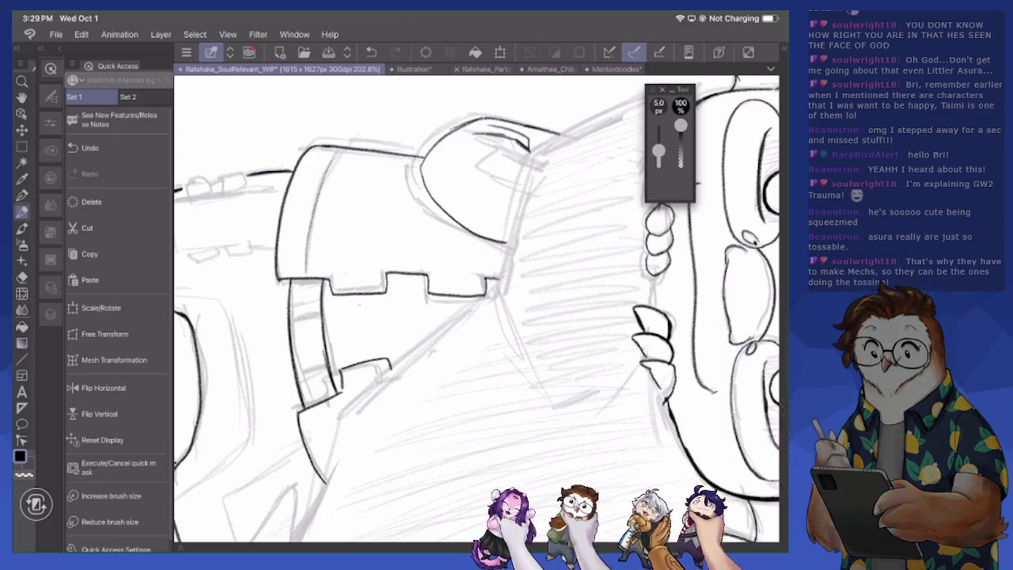
pyautogui.scroll(-3, 474, 308)
pyautogui.scroll(-3, 474, 309)
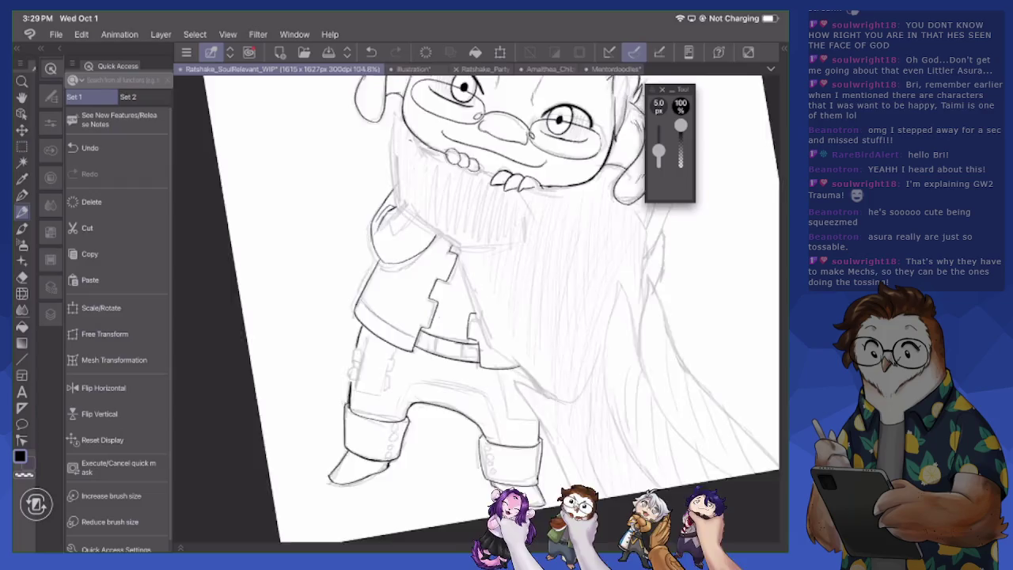
pyautogui.scroll(-1, 474, 308)
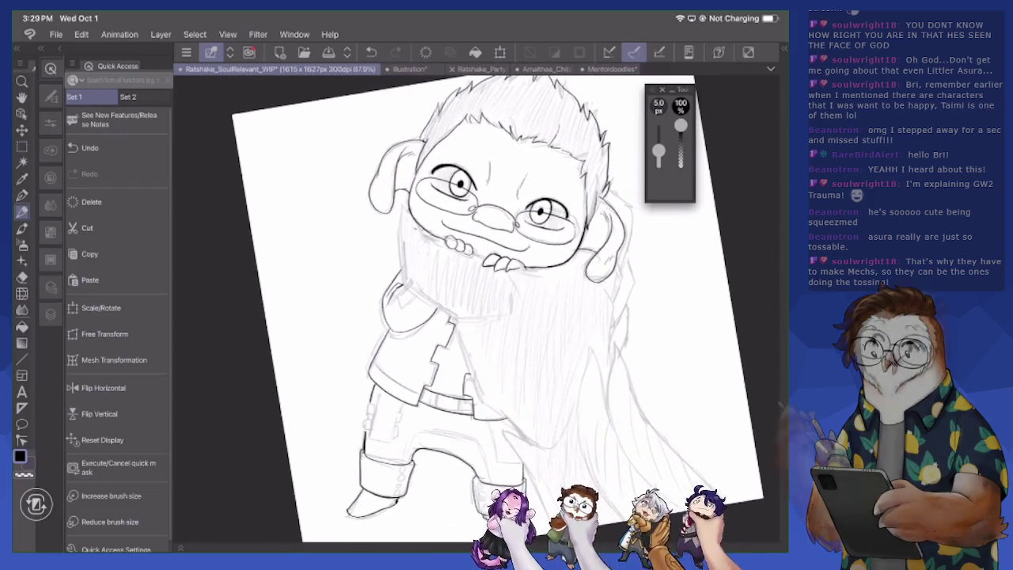
pyautogui.click(49, 313)
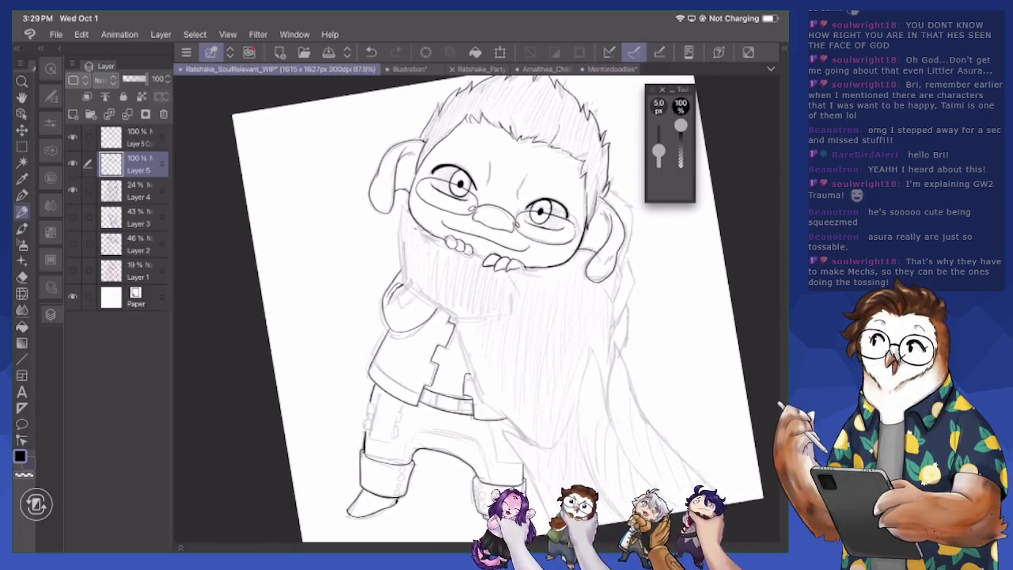
# Hide the Layer 4 sketch and transform the glasses lines on Layer 5 copy
pyautogui.click(71, 189)
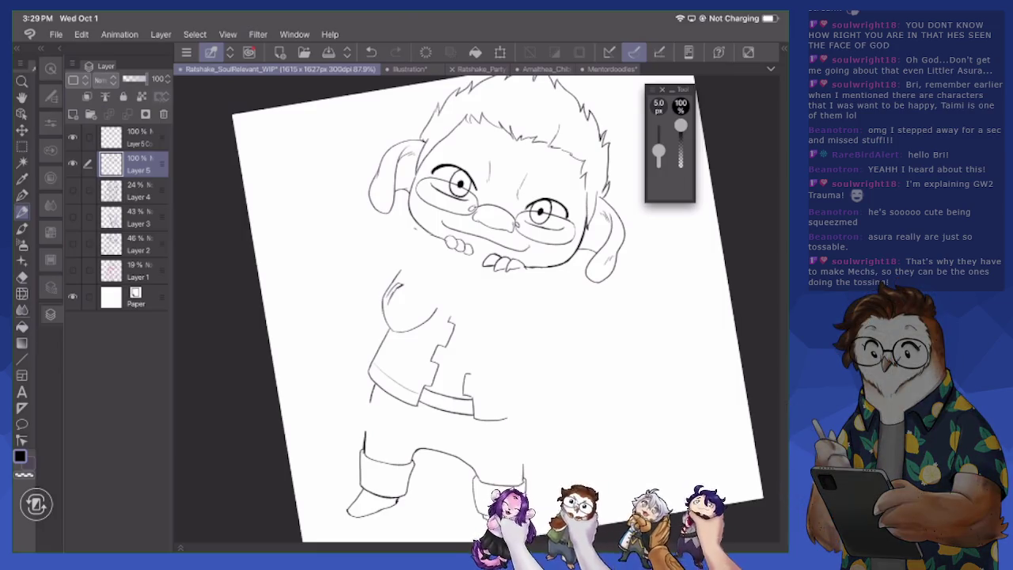
pyautogui.click(135, 137)
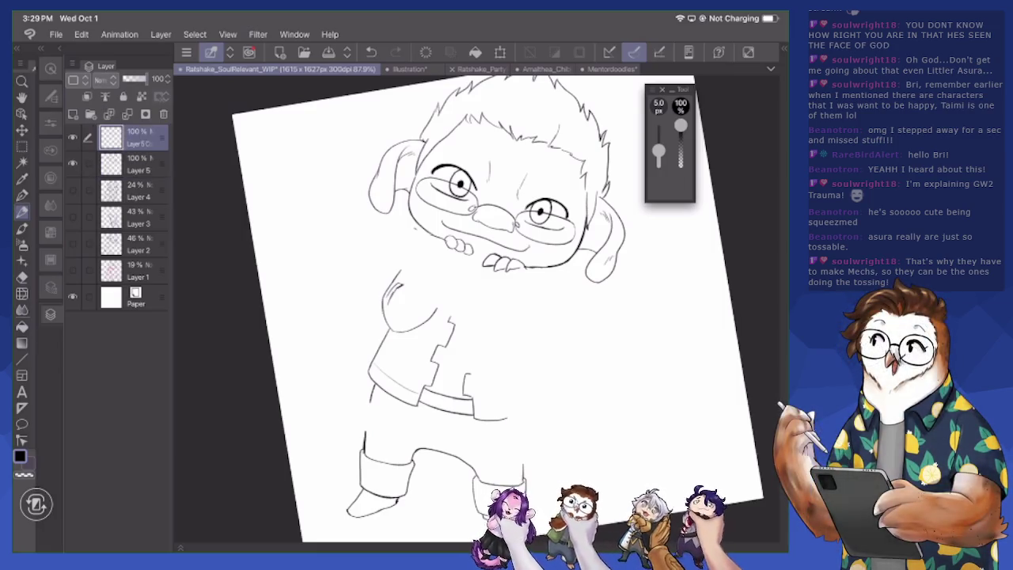
pyautogui.hotkey('ctrl', 't')
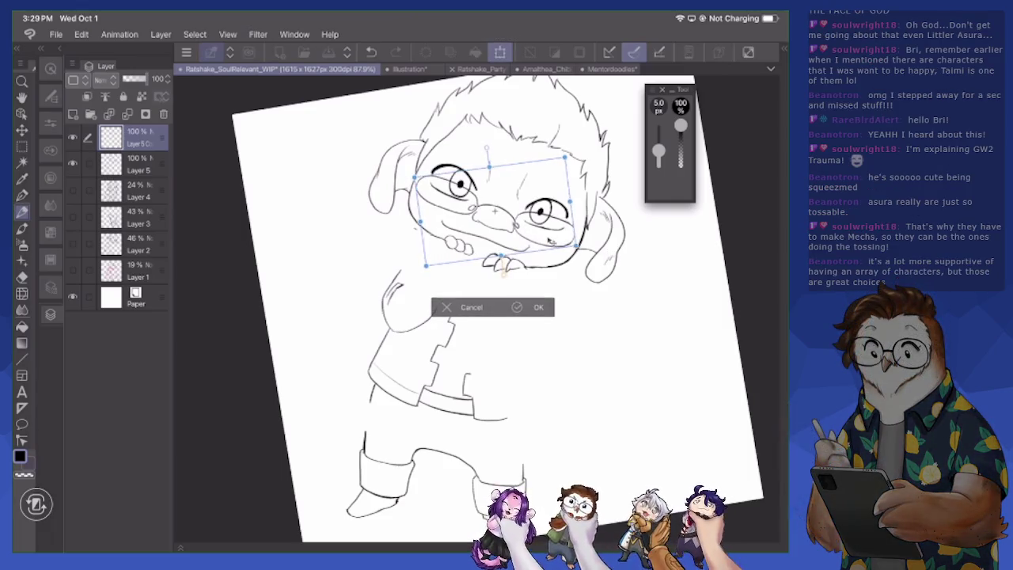
pyautogui.click(529, 307)
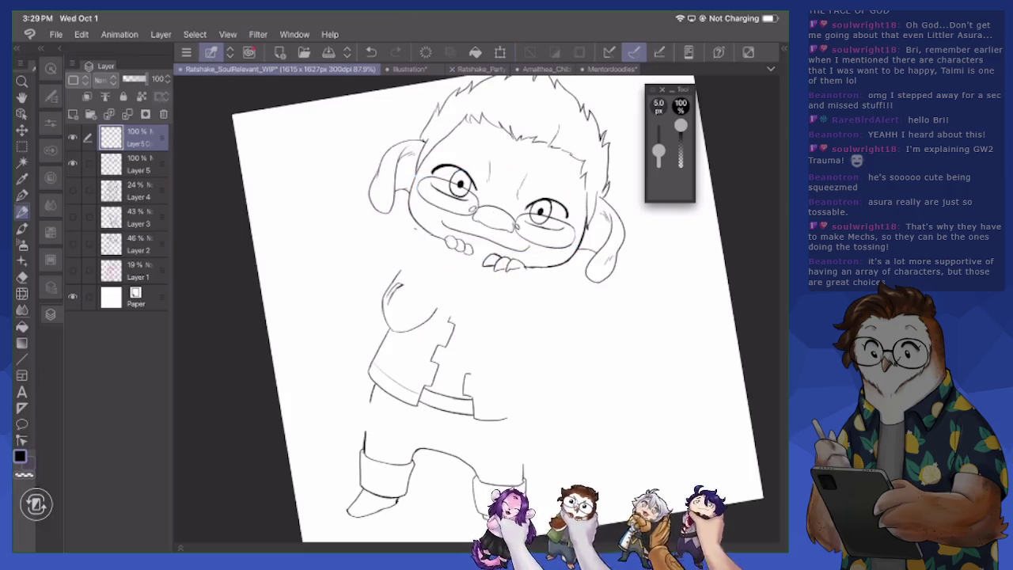
pyautogui.scroll(5, 474, 308)
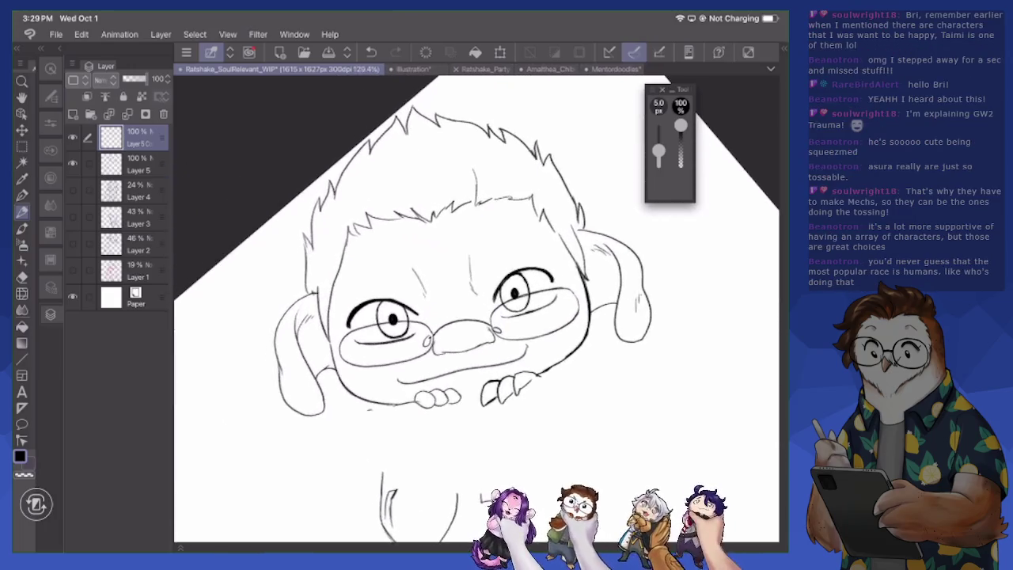
pyautogui.scroll(2, 411, 245)
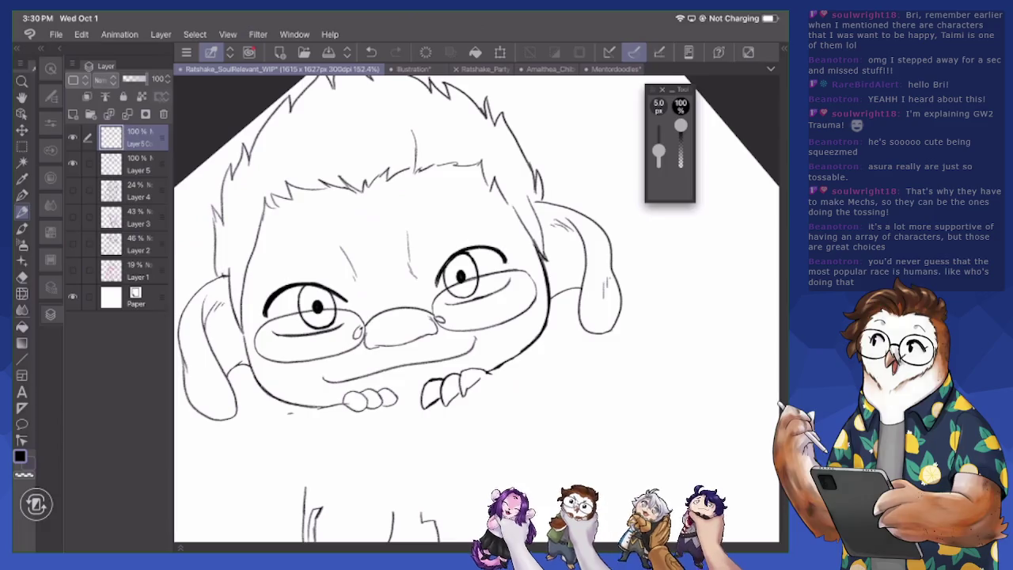
pyautogui.moveTo(475, 317); pyautogui.dragTo(578, 320)
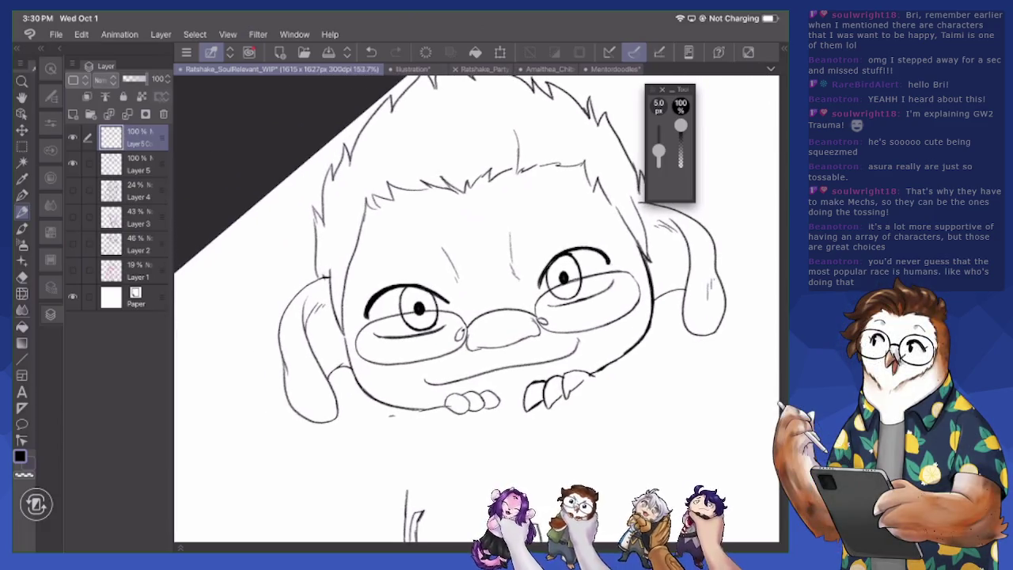
pyautogui.press('w')
pyautogui.press('m')
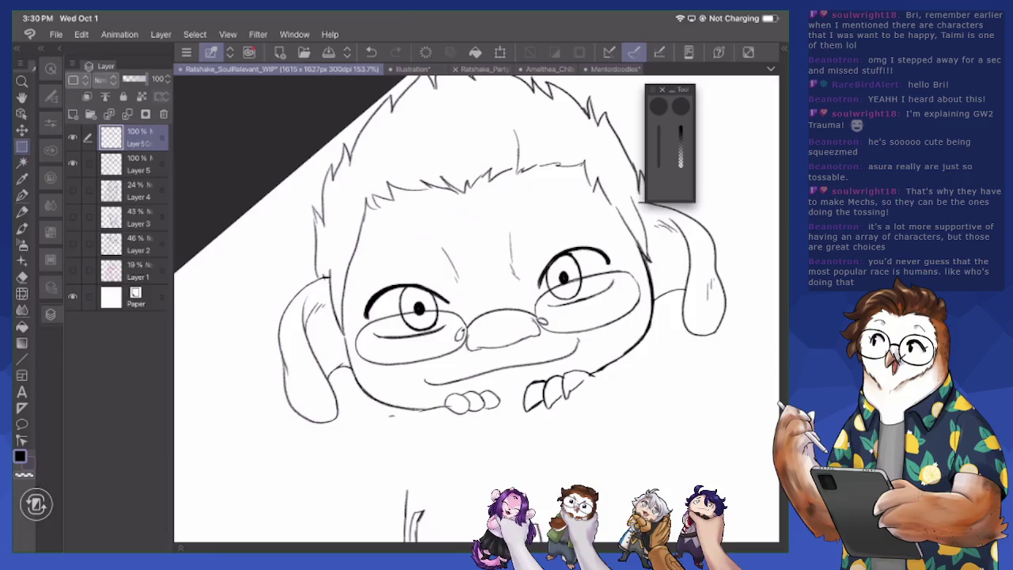
# Lasso-select the left eye on Layer 5 and shift it slightly right and down
pyautogui.hotkey('alt', '[')
pyautogui.moveTo(376, 277)
pyautogui.mouseDown()
pyautogui.moveTo(363, 310)
pyautogui.moveTo(407, 350)
pyautogui.moveTo(450, 338)
pyautogui.moveTo(379, 276)
pyautogui.mouseUp()
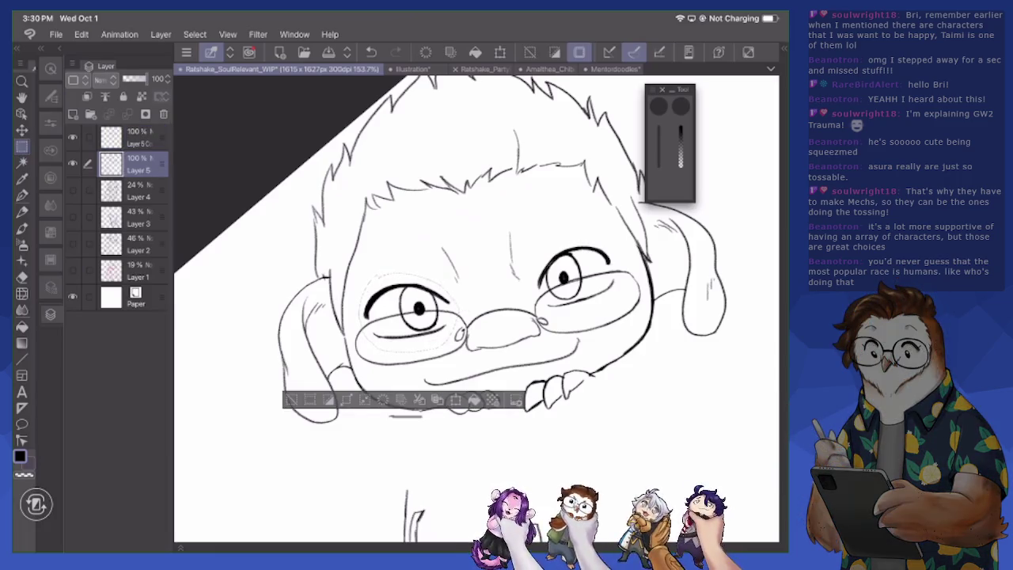
pyautogui.hotkey('ctrl', 't')
pyautogui.moveTo(405, 311); pyautogui.dragTo(408, 313)
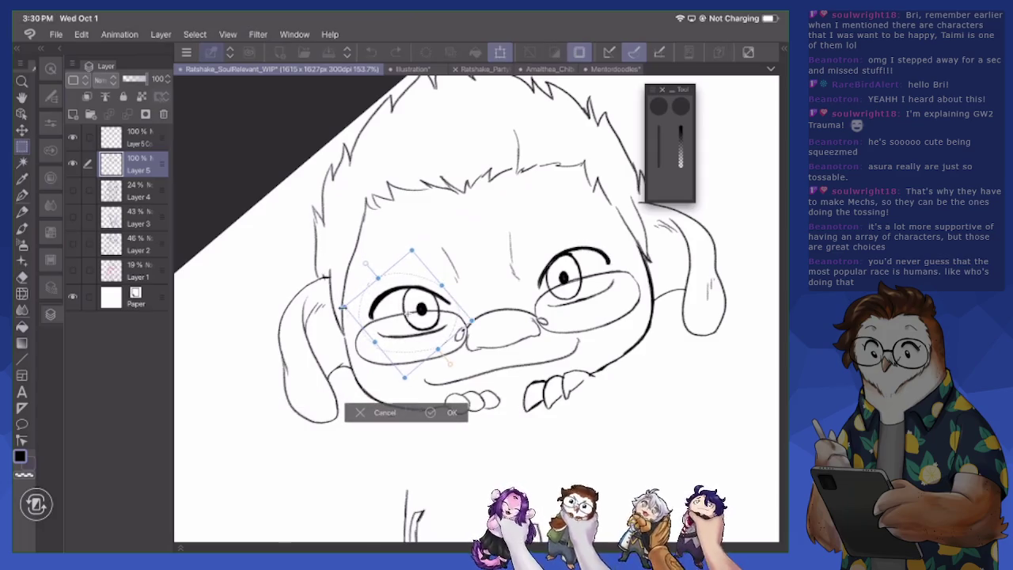
pyautogui.press('Return')
pyautogui.hotkey('ctrl', 'd')
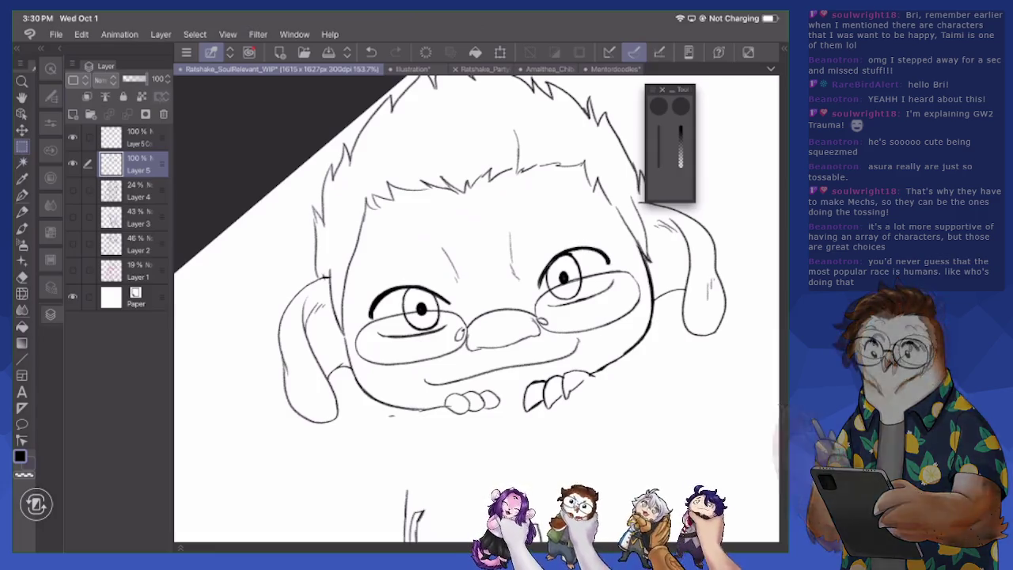
pyautogui.press('p')
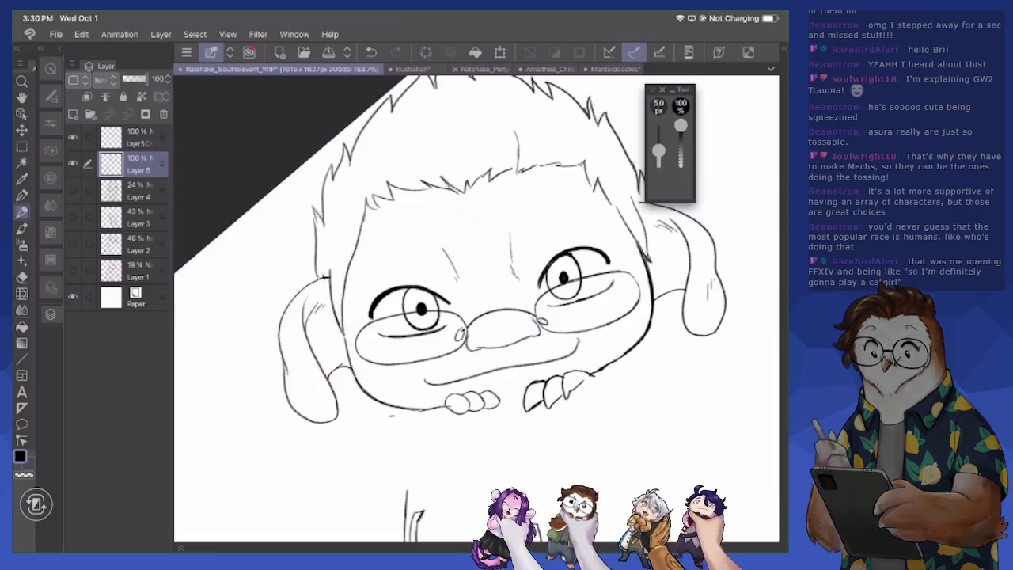
# Thicken the left cheek line, erasing and redrawing part of the outline
pyautogui.moveTo(343, 337)
pyautogui.mouseDown()
pyautogui.moveTo(369, 394)
pyautogui.moveTo(427, 409)
pyautogui.mouseUp()
pyautogui.press('e')
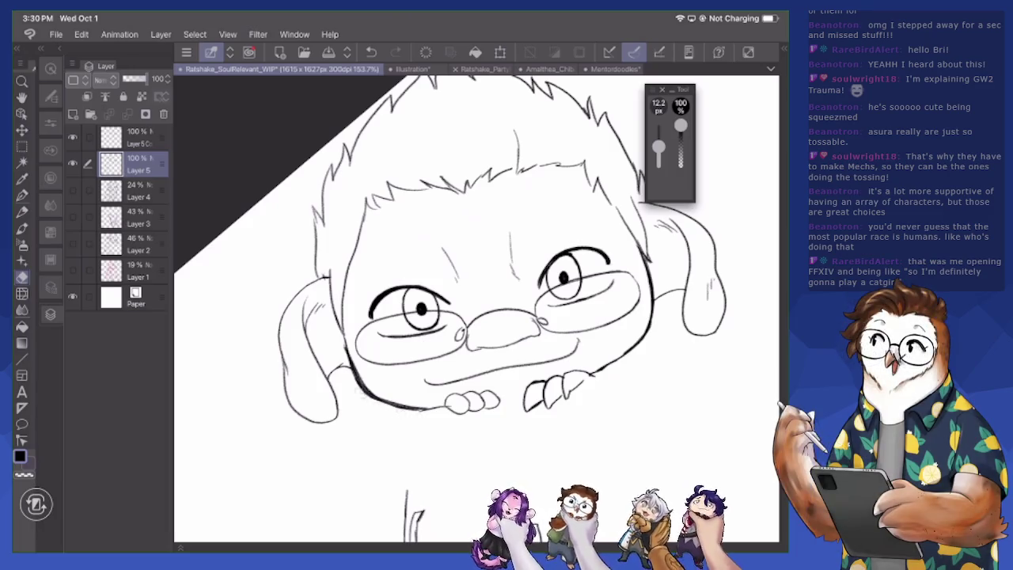
pyautogui.moveTo(345, 337)
pyautogui.mouseDown()
pyautogui.moveTo(363, 378)
pyautogui.moveTo(427, 408)
pyautogui.mouseUp()
pyautogui.press('p')
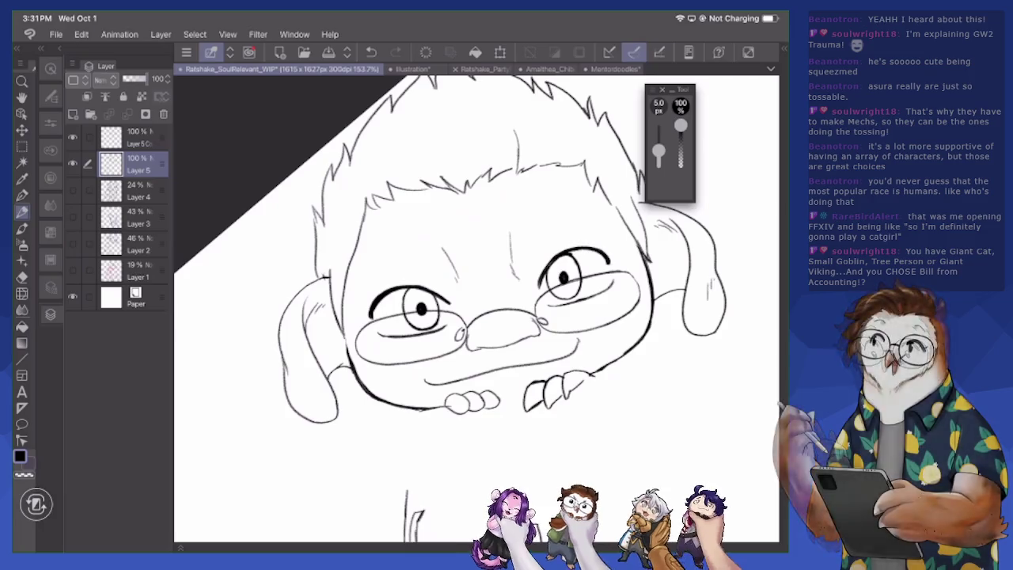
# Ink the lower-right jaw line and erase stray strokes around it
pyautogui.moveTo(604, 365)
pyautogui.mouseDown()
pyautogui.moveTo(640, 342)
pyautogui.moveTo(597, 371)
pyautogui.moveTo(631, 340)
pyautogui.mouseUp()
pyautogui.press('e')
pyautogui.press('p')
pyautogui.press('e')
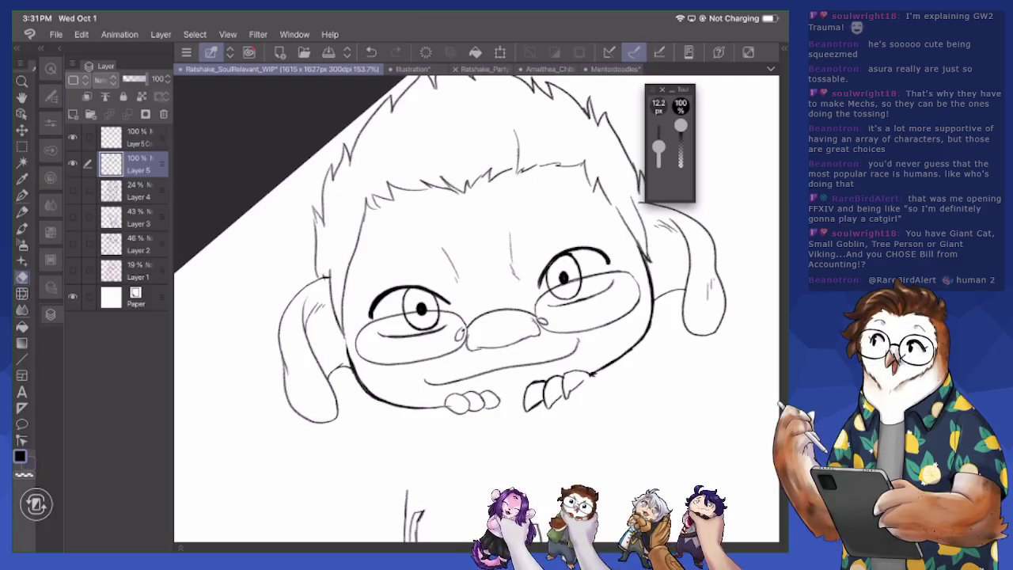
# Zoom in and touch up the left ear with small pen and eraser strokes
pyautogui.scroll(-2, 475, 309)
pyautogui.scroll(1, 475, 309)
pyautogui.scroll(1, 475, 309)
pyautogui.scroll(1, 475, 308)
pyautogui.press('p')
pyautogui.moveTo(311, 349); pyautogui.dragTo(315, 359)
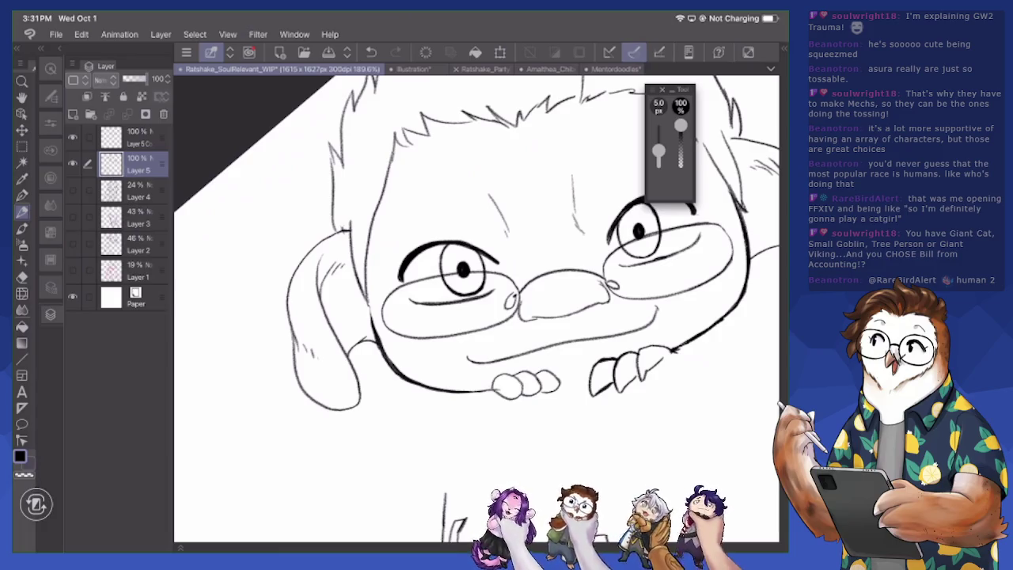
pyautogui.press('e')
pyautogui.moveTo(298, 337); pyautogui.dragTo(314, 363)
pyautogui.press('p')
# Reframe the face and darken the outline of a finger on the left hand
pyautogui.moveTo(463, 269); pyautogui.dragTo(229, 304)
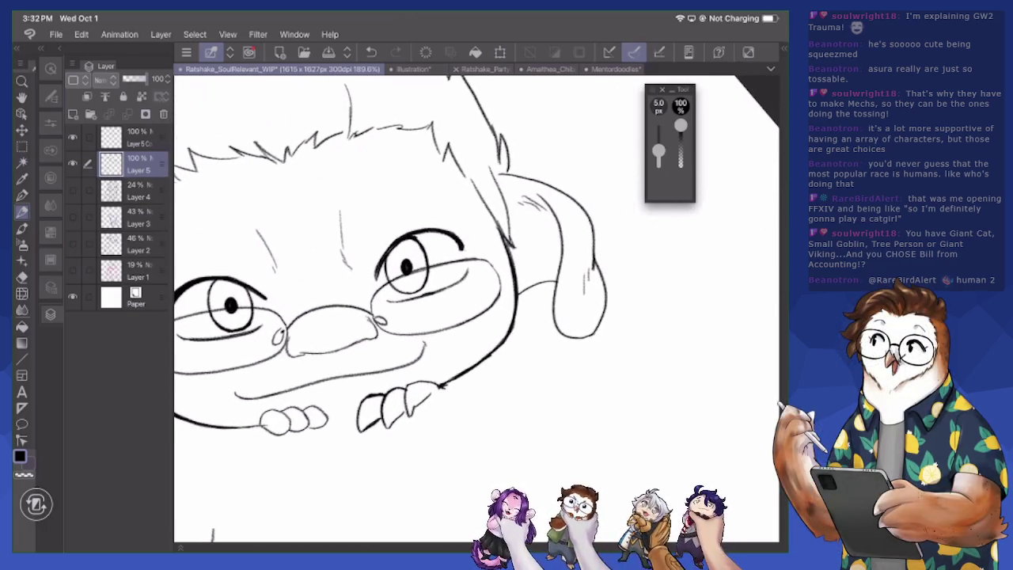
pyautogui.moveTo(333, 328)
pyautogui.mouseDown()
pyautogui.moveTo(316, 340)
pyautogui.moveTo(385, 403)
pyautogui.moveTo(467, 317)
pyautogui.moveTo(439, 285)
pyautogui.moveTo(435, 297)
pyautogui.mouseUp()
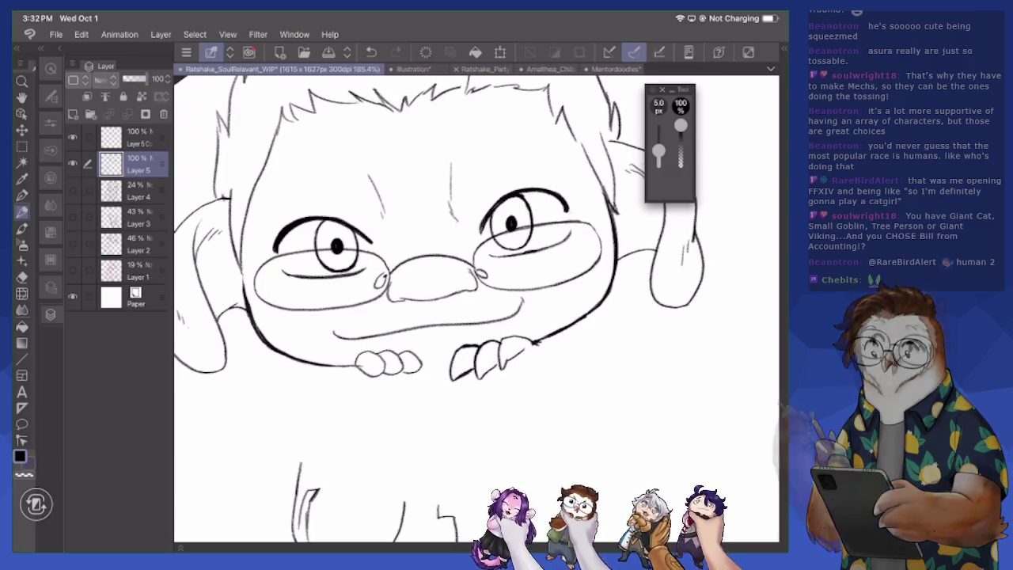
pyautogui.press('e')
pyautogui.press('p')
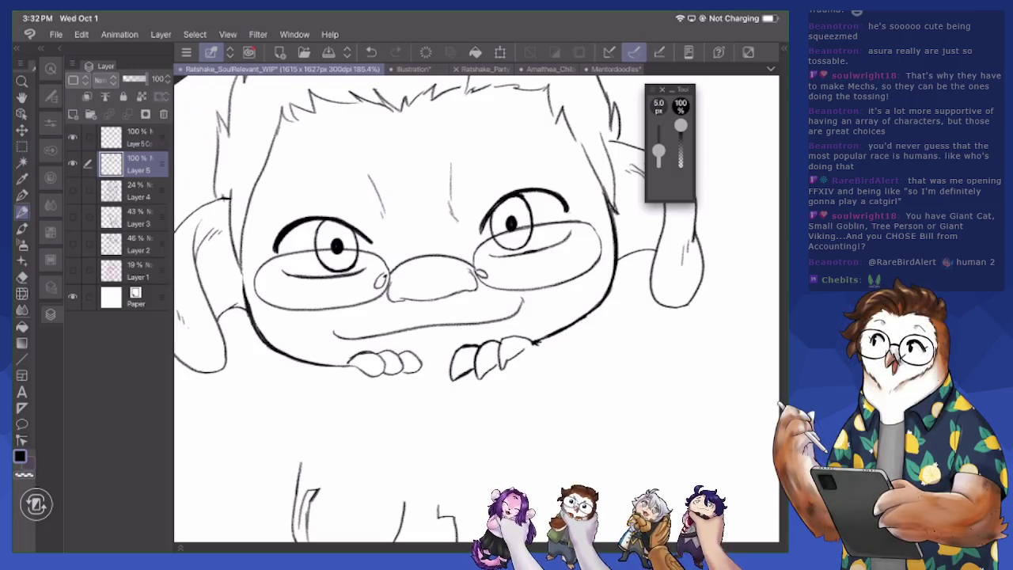
pyautogui.moveTo(409, 373); pyautogui.dragTo(423, 363)
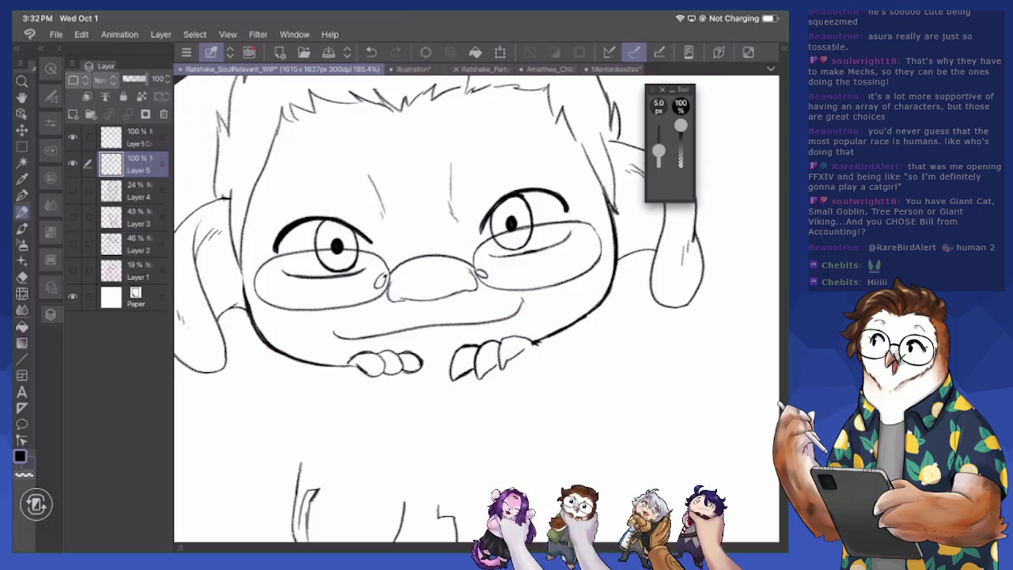
pyautogui.scroll(-1, 439, 309)
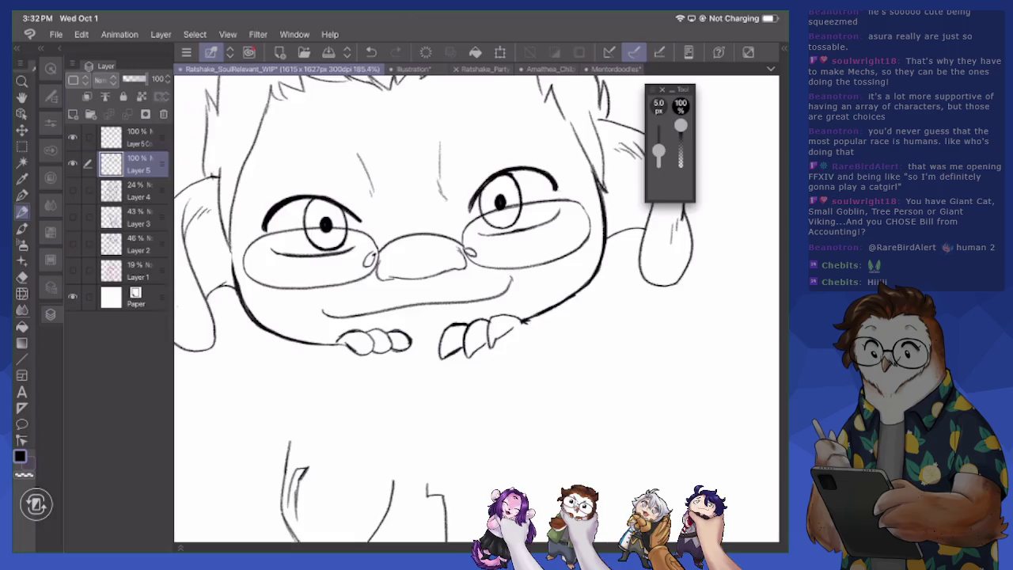
# Erase stray marks near the right ear and add hatching strokes inside it
pyautogui.scroll(-5, 474, 309)
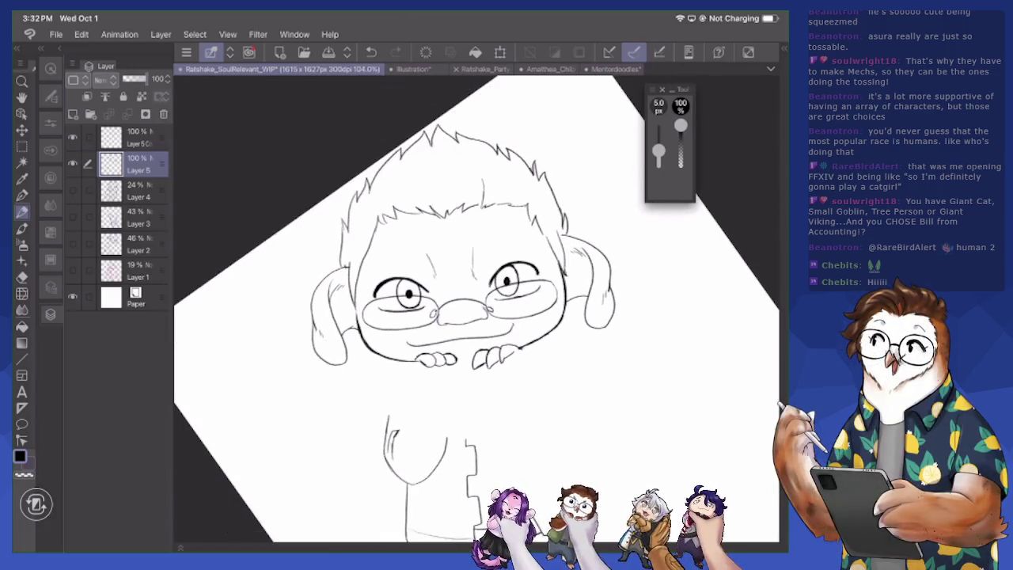
pyautogui.scroll(1, 474, 308)
pyautogui.scroll(2, 475, 308)
pyautogui.scroll(1, 475, 309)
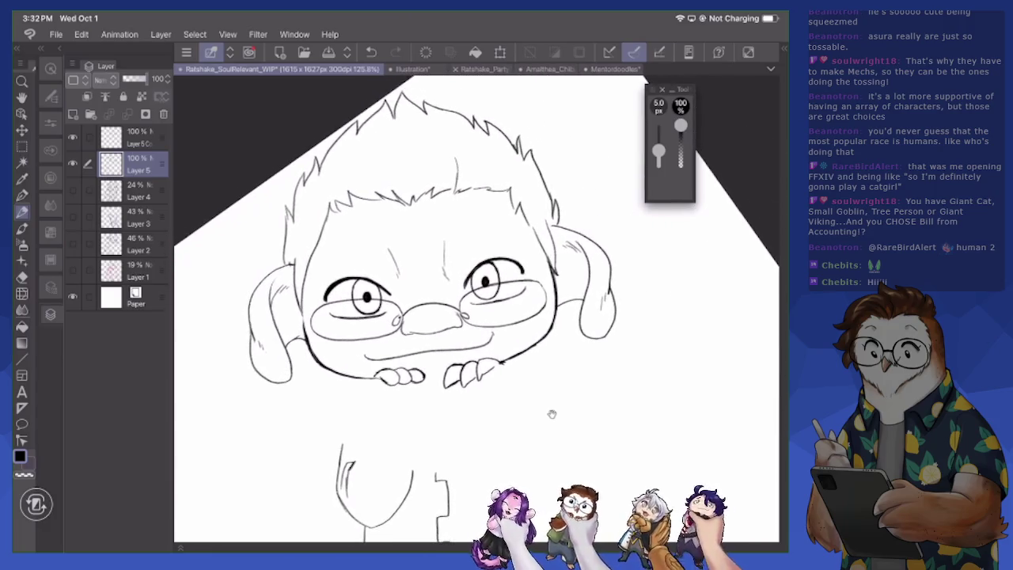
pyautogui.scroll(-1, 474, 309)
pyautogui.hscroll(1, 477, 308)
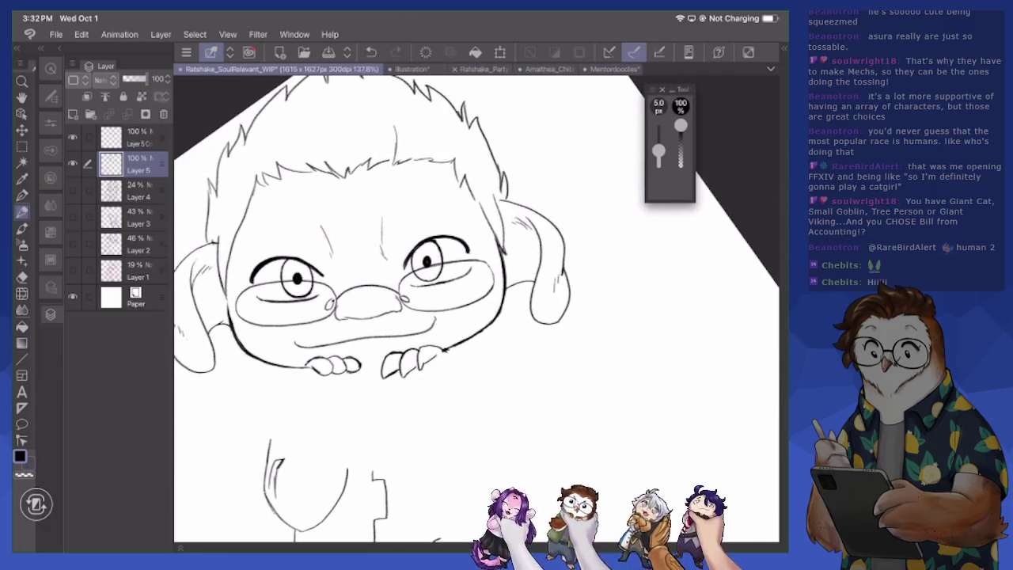
pyautogui.moveTo(565, 250); pyautogui.dragTo(564, 269)
pyautogui.press('e')
pyautogui.moveTo(558, 223); pyautogui.dragTo(558, 233)
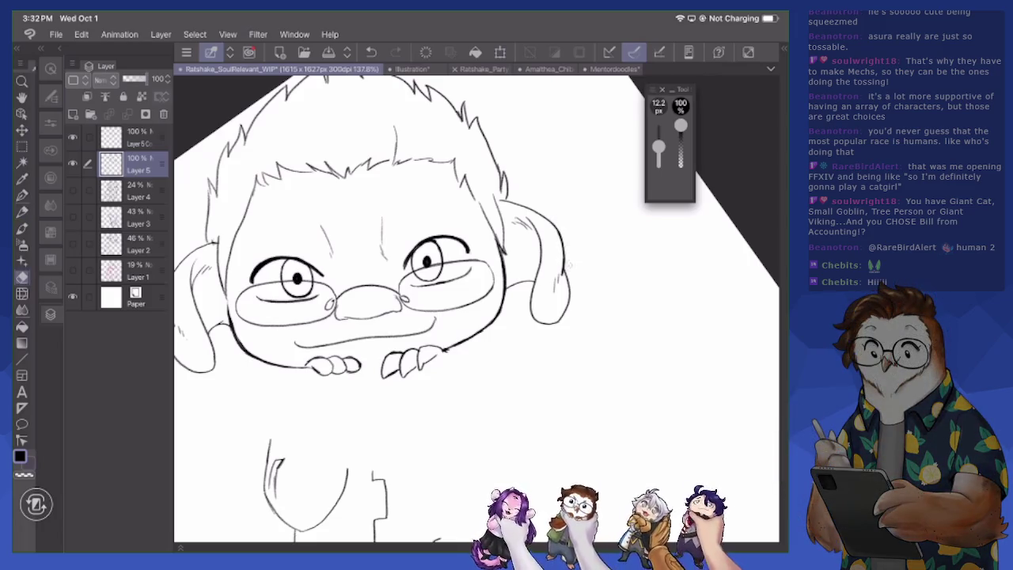
pyautogui.press('p')
pyautogui.moveTo(551, 290)
pyautogui.mouseDown()
pyautogui.moveTo(563, 308)
pyautogui.moveTo(565, 268)
pyautogui.moveTo(566, 310)
pyautogui.moveTo(551, 327)
pyautogui.mouseUp()
pyautogui.press('e')
pyautogui.press('p')
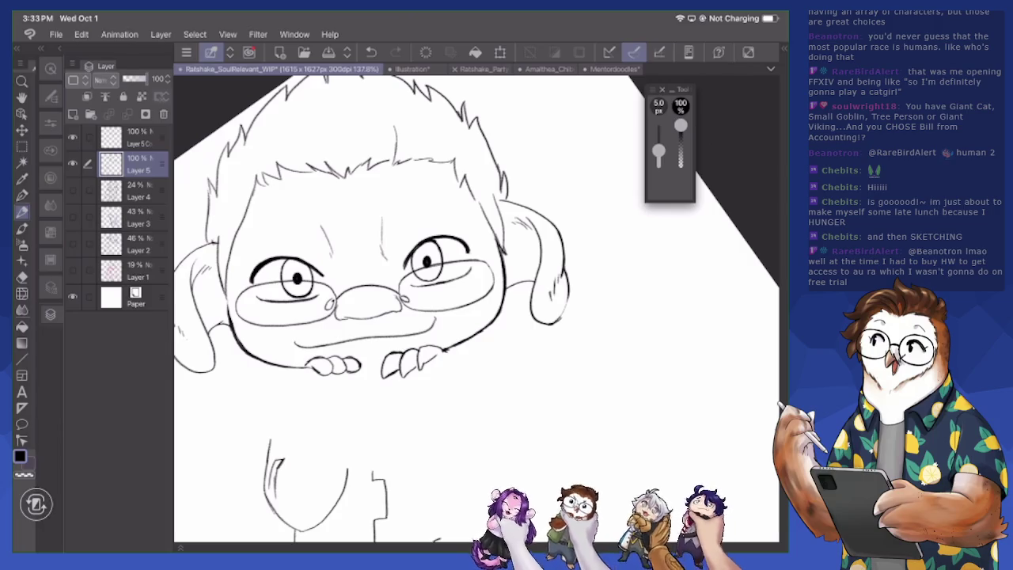
# Frame the right ear and touch up its lower line with pen and eraser
pyautogui.moveTo(540, 361); pyautogui.dragTo(575, 370)
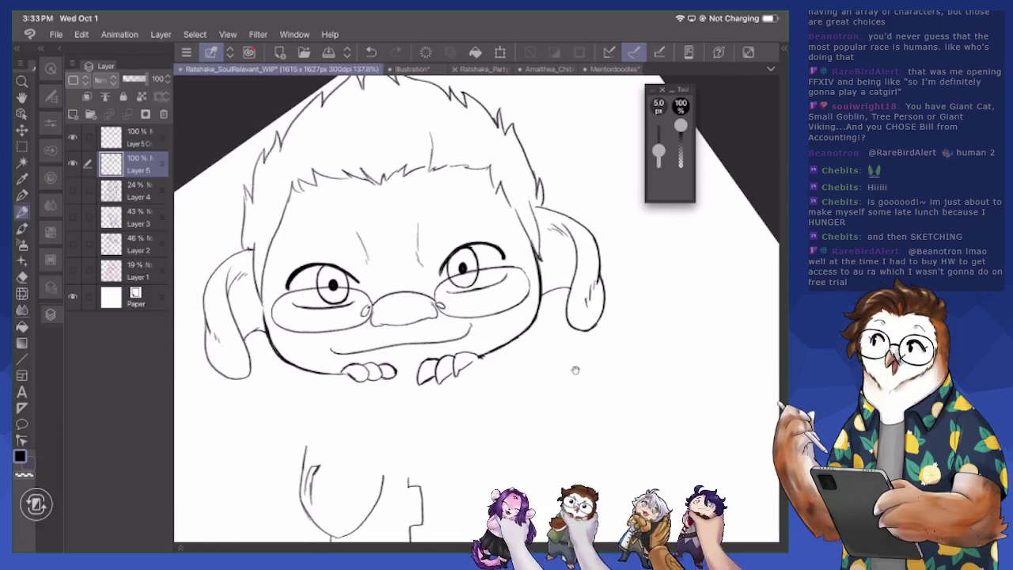
pyautogui.moveTo(581, 329); pyautogui.dragTo(596, 318)
pyautogui.press('e')
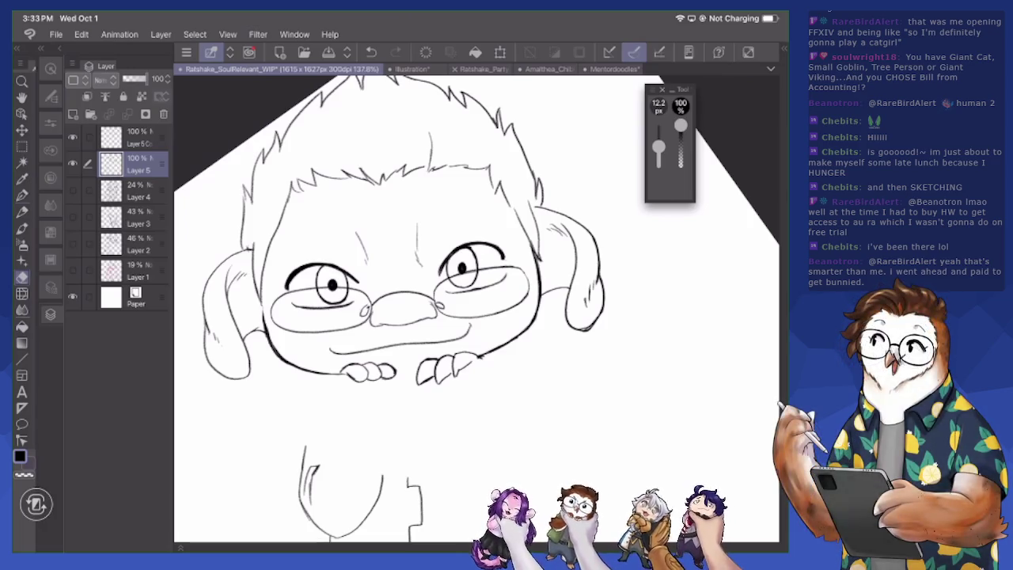
pyautogui.scroll(2, 475, 309)
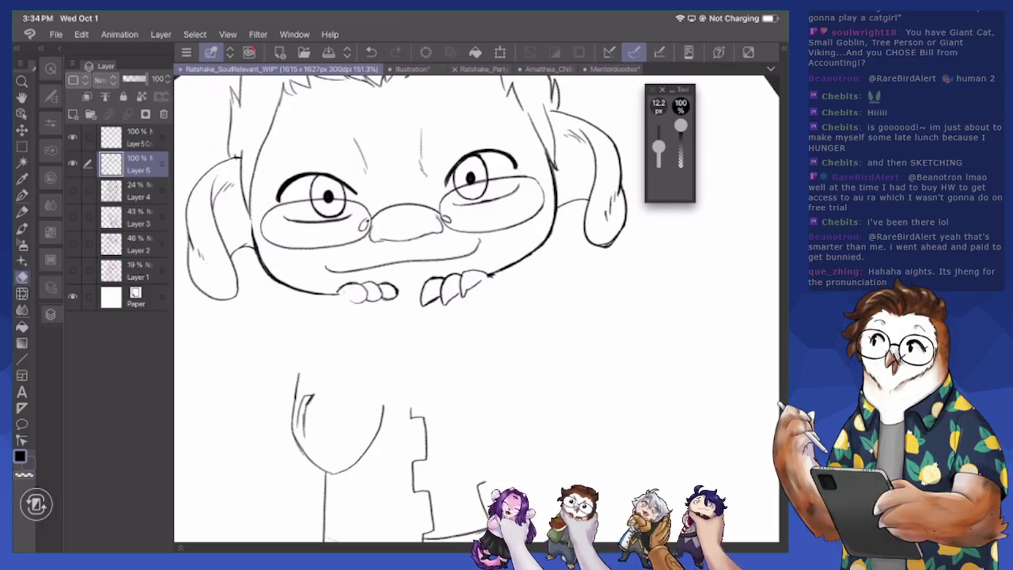
pyautogui.press('p')
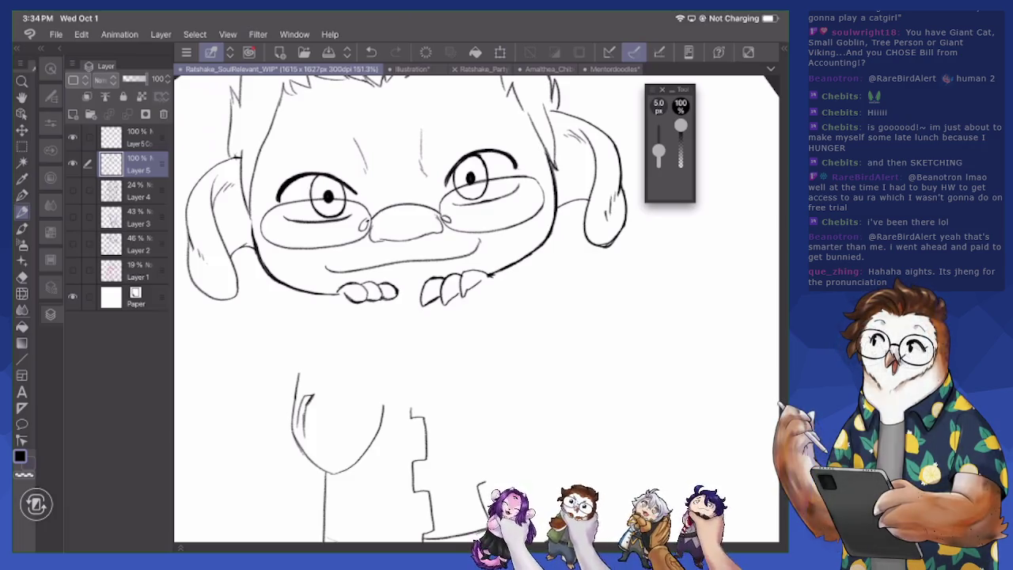
pyautogui.press('e')
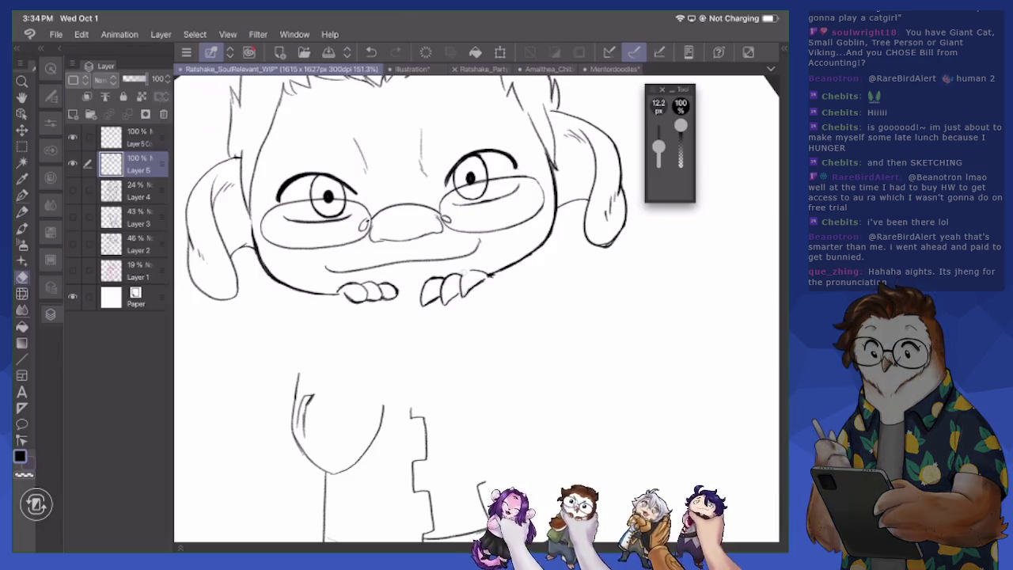
pyautogui.press('p')
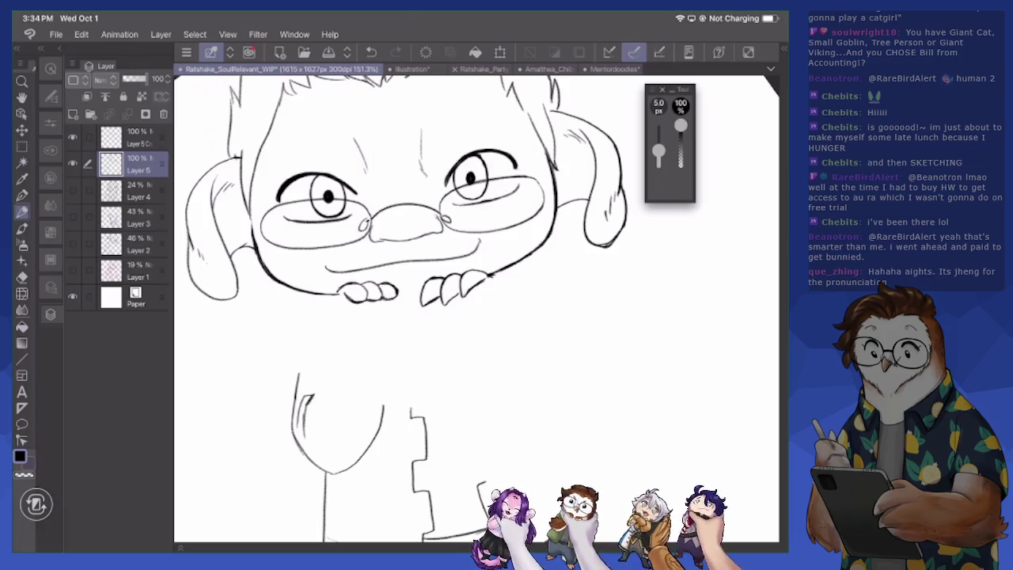
pyautogui.scroll(-3, 475, 309)
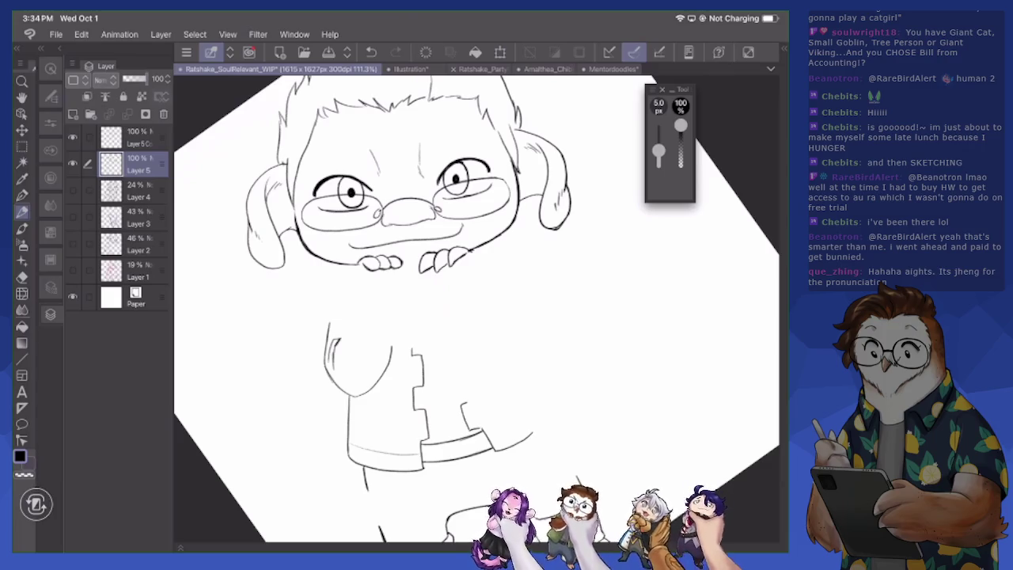
# Show the Layer 4 sketch and ink button rows on the left and right boot cuffs
pyautogui.click(72, 190)
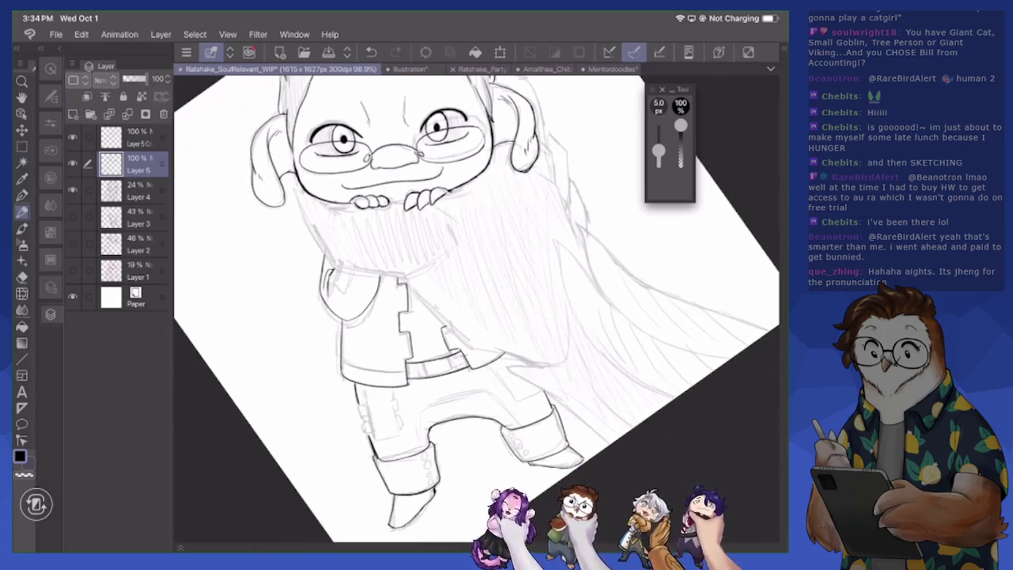
pyautogui.scroll(3, 474, 309)
pyautogui.moveTo(408, 294); pyautogui.dragTo(425, 349)
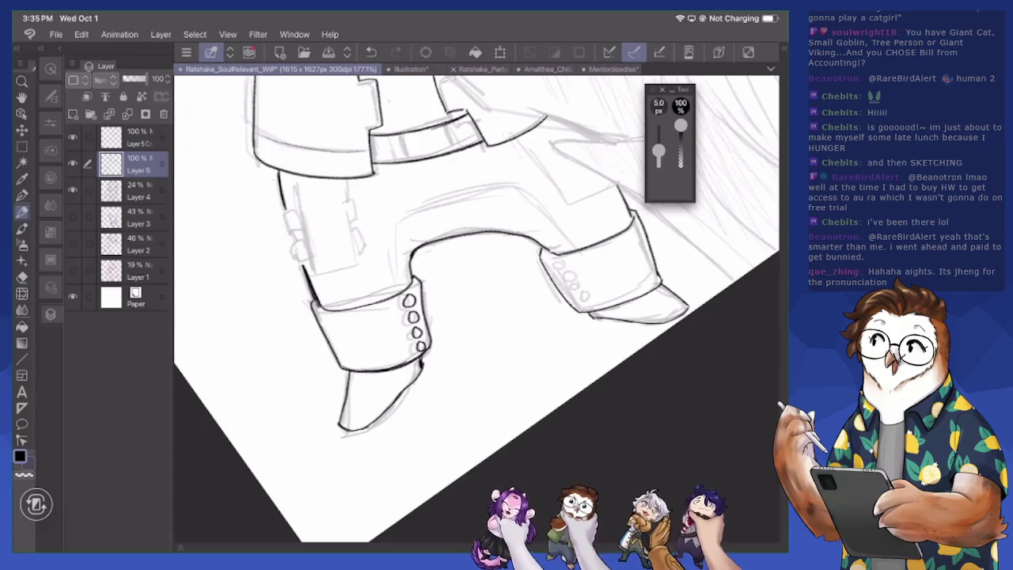
pyautogui.moveTo(548, 251); pyautogui.dragTo(583, 306)
pyautogui.moveTo(578, 300); pyautogui.dragTo(590, 309)
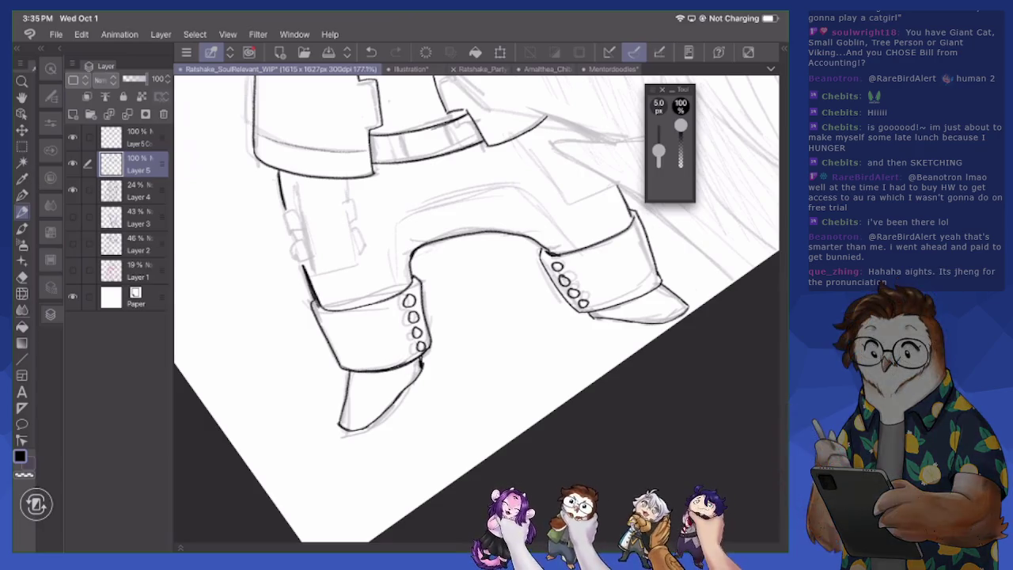
# Rotate the canvas and ink three ribbed band lines plus the cuff outline
pyautogui.moveTo(474, 474)
pyautogui.mouseDown()
pyautogui.moveTo(395, 453)
pyautogui.moveTo(338, 396)
pyautogui.moveTo(317, 317)
pyautogui.moveTo(373, 229)
pyautogui.moveTo(346, 258)
pyautogui.mouseUp()
pyautogui.scroll(5, 474, 309)
pyautogui.moveTo(322, 338)
pyautogui.mouseDown()
pyautogui.moveTo(319, 267)
pyautogui.moveTo(340, 229)
pyautogui.mouseUp()
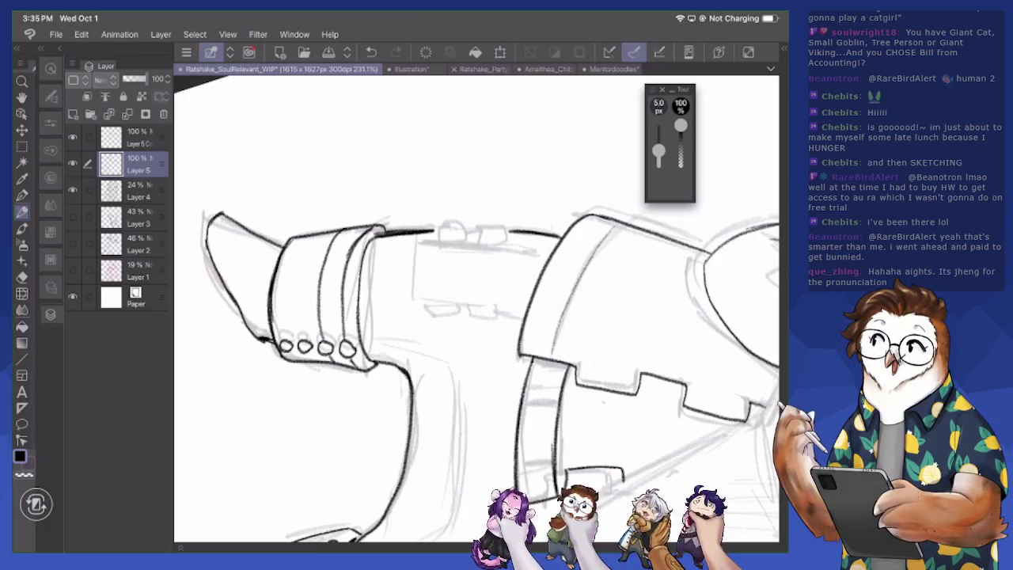
pyautogui.moveTo(302, 332); pyautogui.dragTo(320, 232)
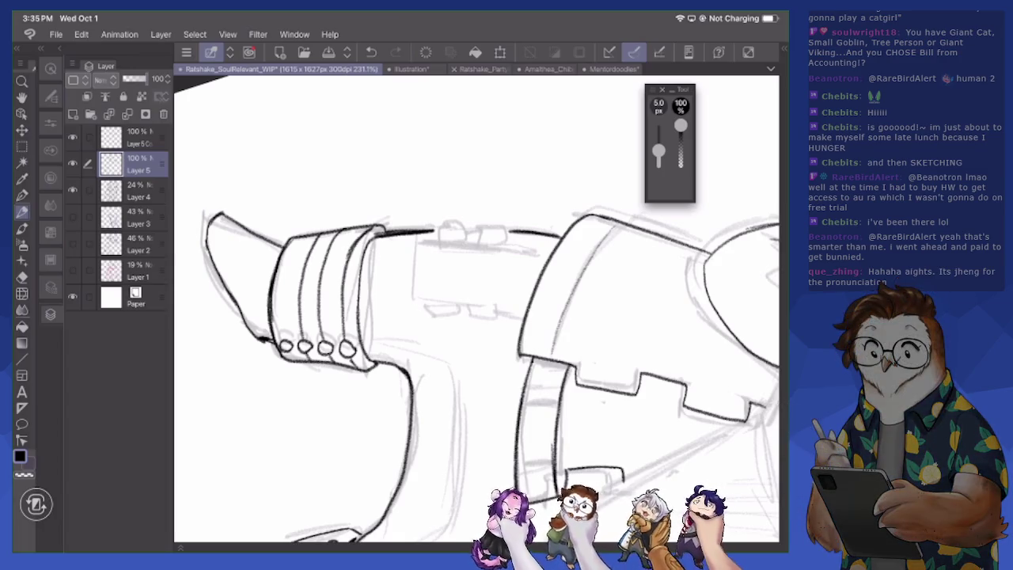
pyautogui.moveTo(284, 340)
pyautogui.mouseDown()
pyautogui.moveTo(283, 290)
pyautogui.moveTo(304, 236)
pyautogui.mouseUp()
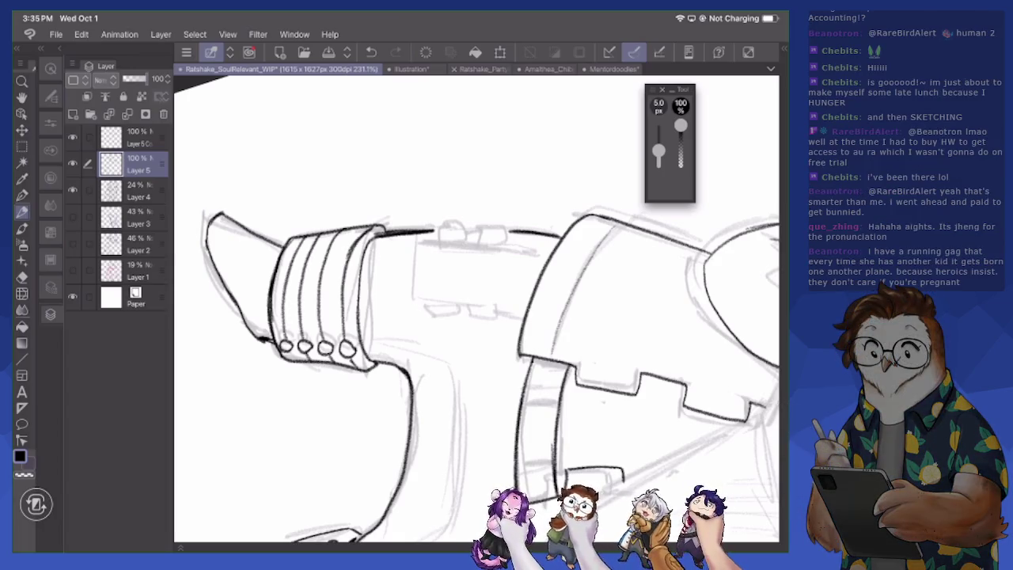
pyautogui.scroll(-5, 477, 309)
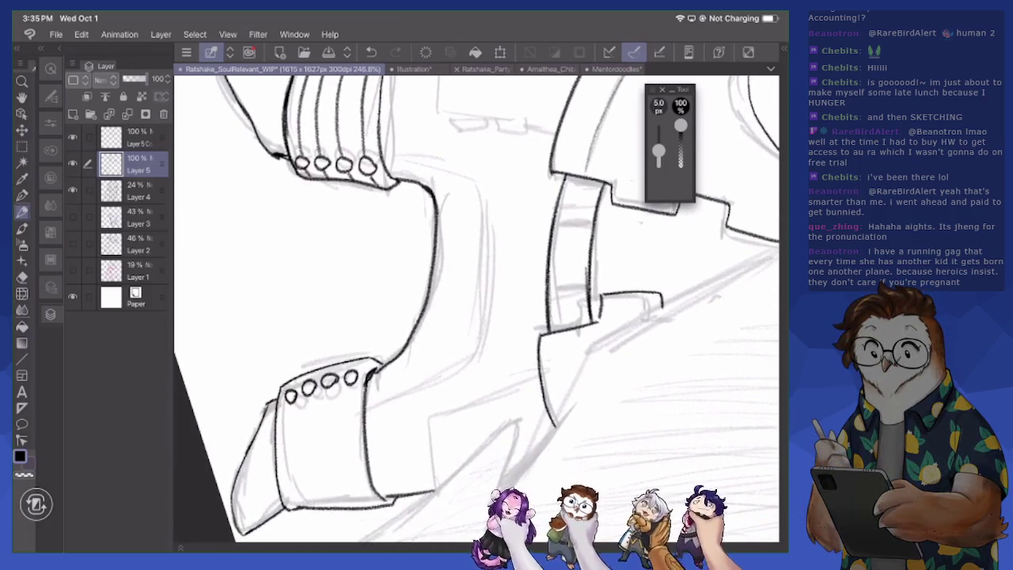
pyautogui.moveTo(352, 360)
pyautogui.mouseDown()
pyautogui.moveTo(349, 412)
pyautogui.moveTo(369, 498)
pyautogui.mouseUp()
pyautogui.scroll(-3, 477, 308)
pyautogui.scroll(-2, 477, 308)
# Redo a cuff band line, add bands to the other cuff, and thicken its outer edge
pyautogui.hotkey('ctrl', 'z')
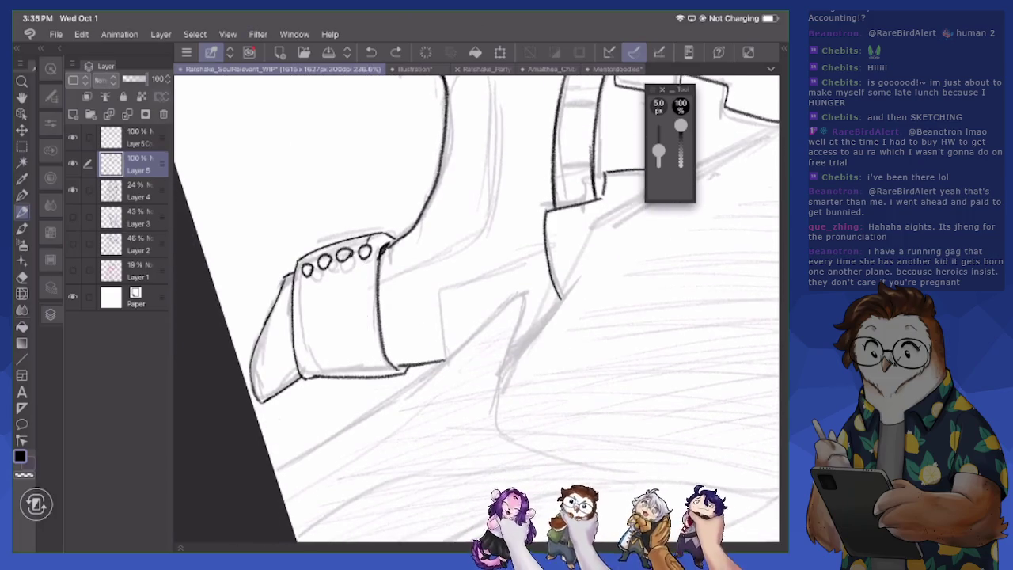
pyautogui.moveTo(363, 256)
pyautogui.mouseDown()
pyautogui.moveTo(368, 352)
pyautogui.moveTo(388, 375)
pyautogui.mouseUp()
pyautogui.moveTo(342, 261)
pyautogui.mouseDown()
pyautogui.moveTo(344, 322)
pyautogui.moveTo(371, 379)
pyautogui.mouseUp()
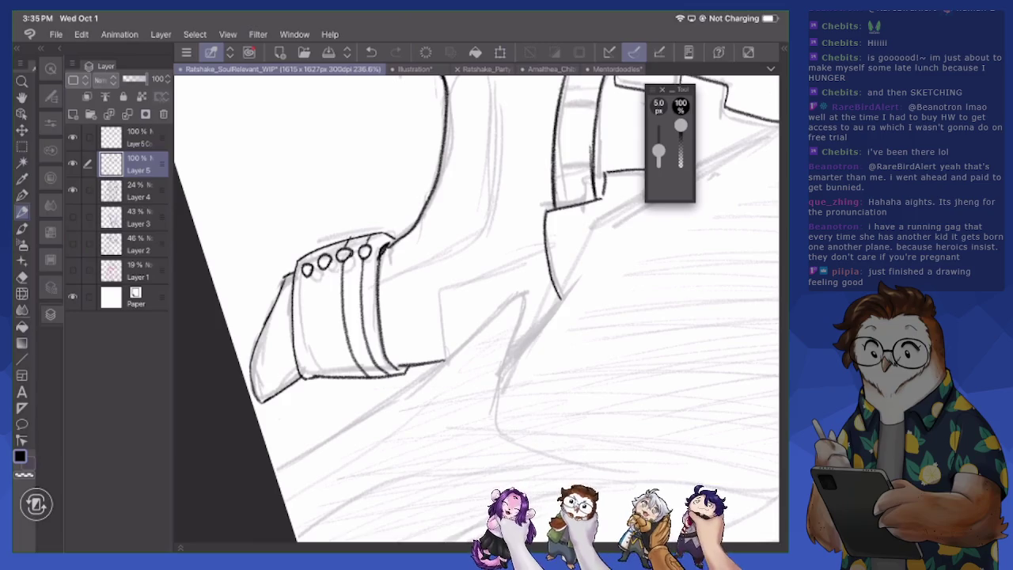
pyautogui.moveTo(321, 269)
pyautogui.mouseDown()
pyautogui.moveTo(331, 353)
pyautogui.moveTo(348, 377)
pyautogui.mouseUp()
pyautogui.moveTo(309, 253)
pyautogui.mouseDown()
pyautogui.moveTo(308, 336)
pyautogui.moveTo(327, 378)
pyautogui.mouseUp()
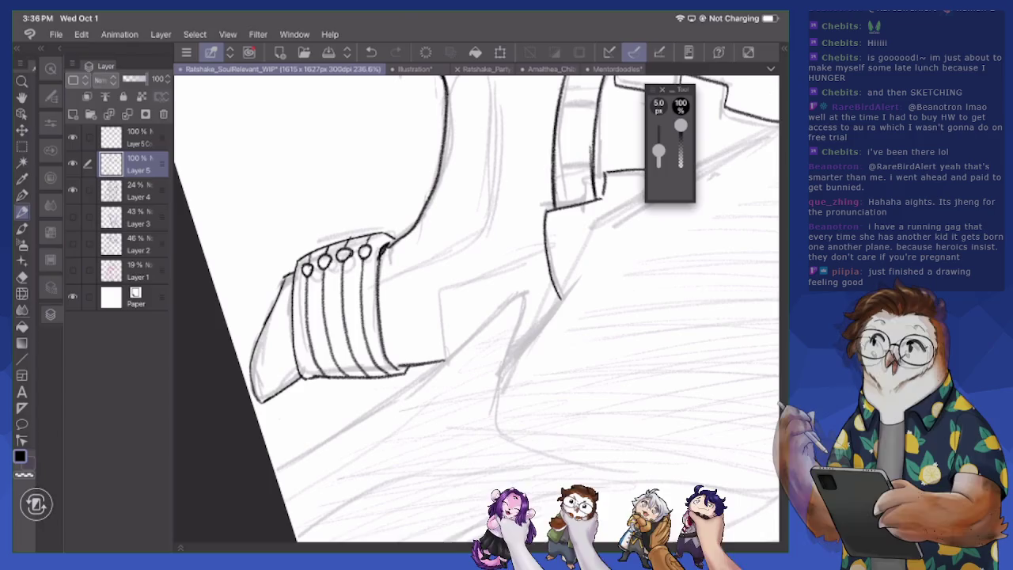
pyautogui.moveTo(295, 332)
pyautogui.mouseDown()
pyautogui.moveTo(314, 379)
pyautogui.moveTo(304, 378)
pyautogui.mouseUp()
pyautogui.moveTo(292, 295); pyautogui.dragTo(305, 379)
pyautogui.moveTo(292, 262)
pyautogui.mouseDown()
pyautogui.moveTo(294, 283)
pyautogui.moveTo(300, 268)
pyautogui.mouseUp()
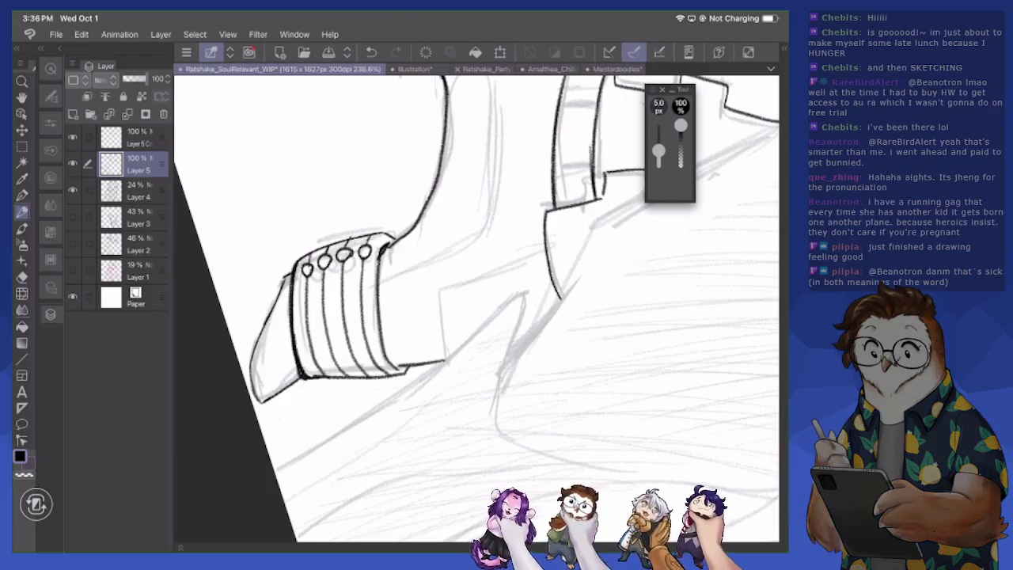
pyautogui.moveTo(394, 240); pyautogui.dragTo(389, 243)
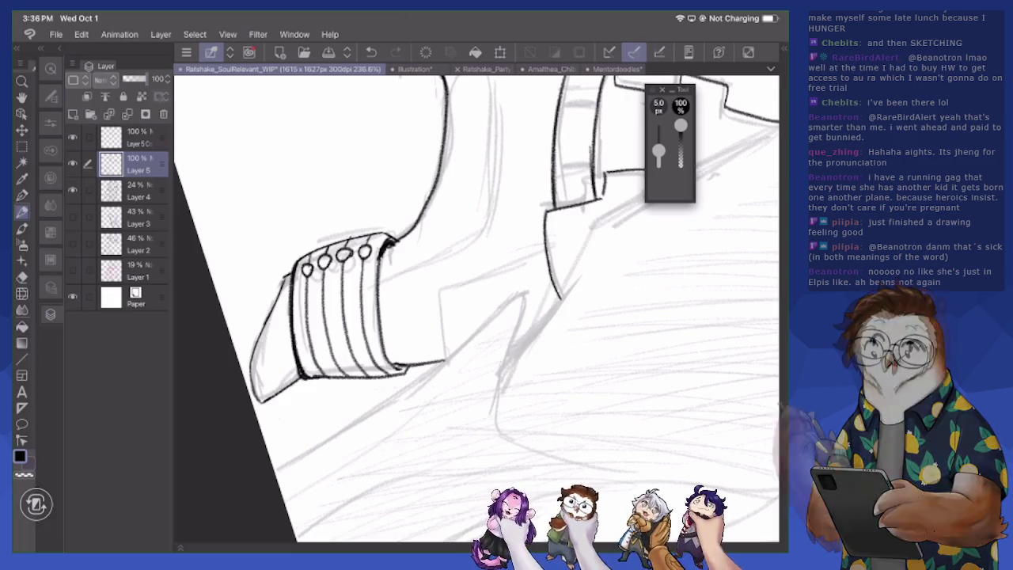
pyautogui.scroll(-5, 474, 309)
pyautogui.moveTo(475, 308); pyautogui.dragTo(443, 261)
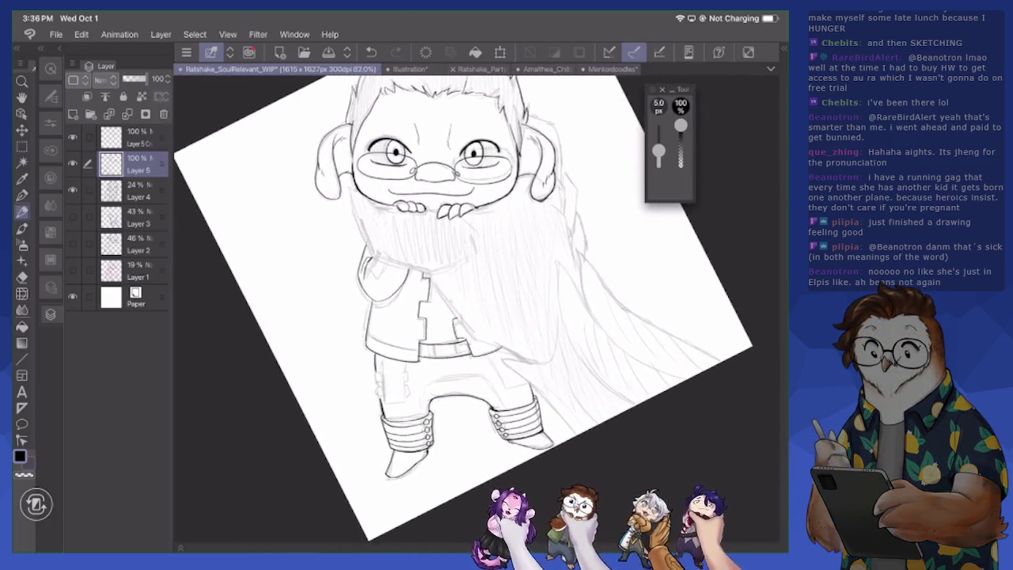
# Zoom into the legs and ink a vertical line down the left trouser leg
pyautogui.scroll(2, 474, 309)
pyautogui.scroll(3, 475, 308)
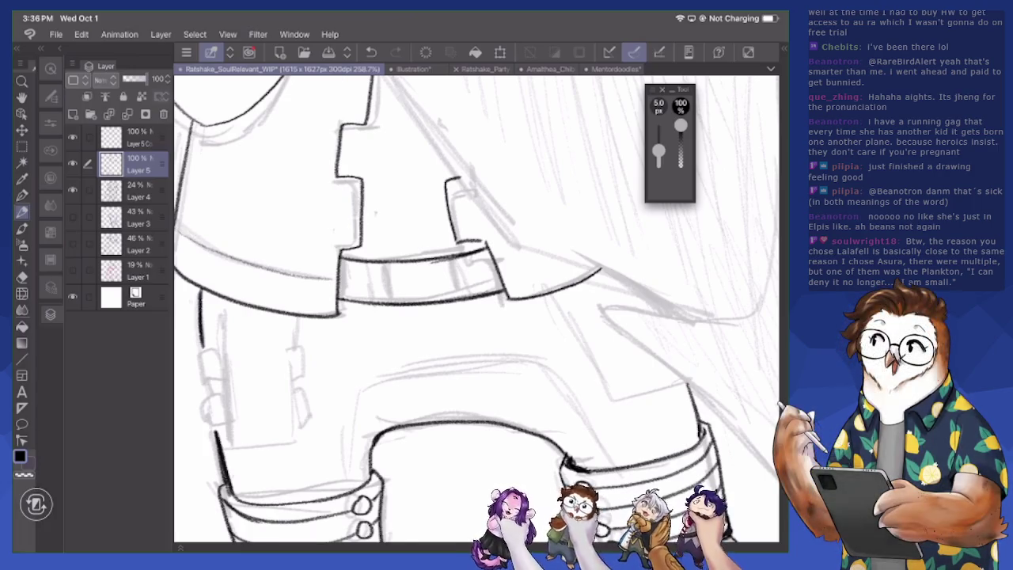
pyautogui.hscroll(-2, 474, 308)
pyautogui.hscroll(-2, 474, 309)
pyautogui.moveTo(327, 247)
pyautogui.mouseDown()
pyautogui.moveTo(325, 365)
pyautogui.moveTo(336, 403)
pyautogui.moveTo(402, 405)
pyautogui.moveTo(408, 267)
pyautogui.mouseUp()
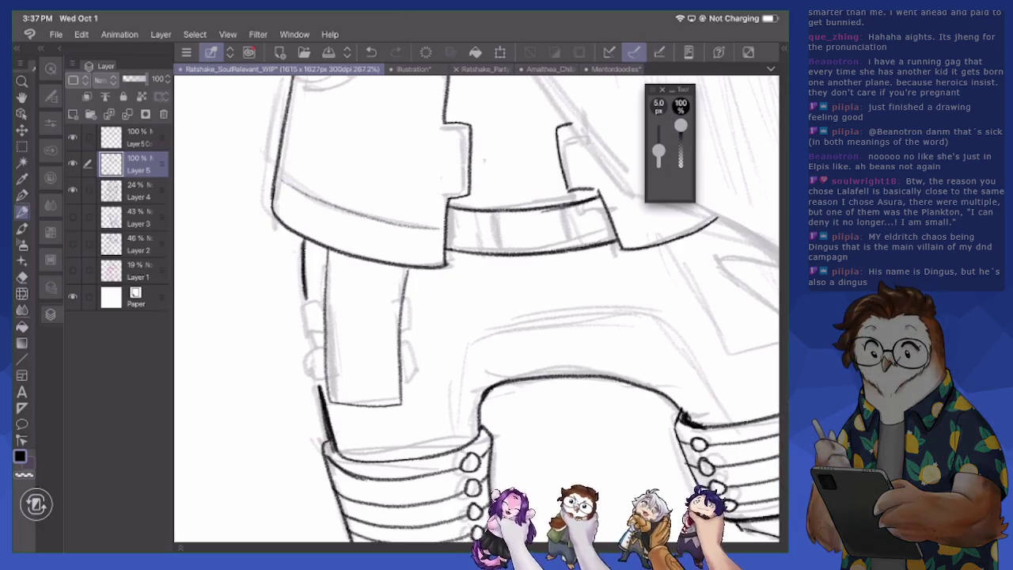
pyautogui.scroll(-5, 475, 309)
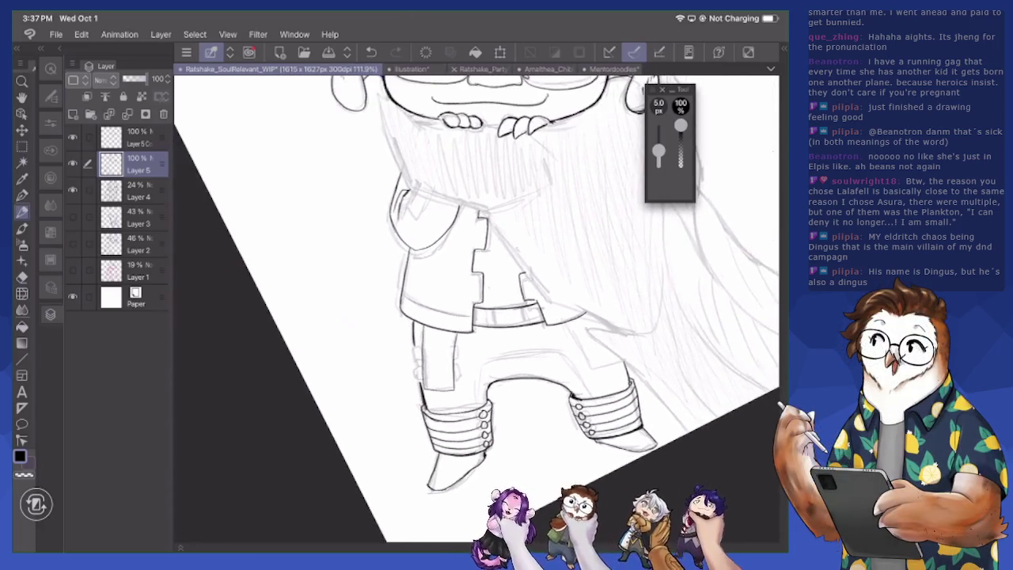
# Ink the trouser edge above the left boot and erase stray sketch lines
pyautogui.scroll(4, 474, 308)
pyautogui.moveTo(350, 441)
pyautogui.mouseDown()
pyautogui.moveTo(362, 357)
pyautogui.moveTo(441, 333)
pyautogui.moveTo(515, 342)
pyautogui.moveTo(569, 420)
pyautogui.mouseUp()
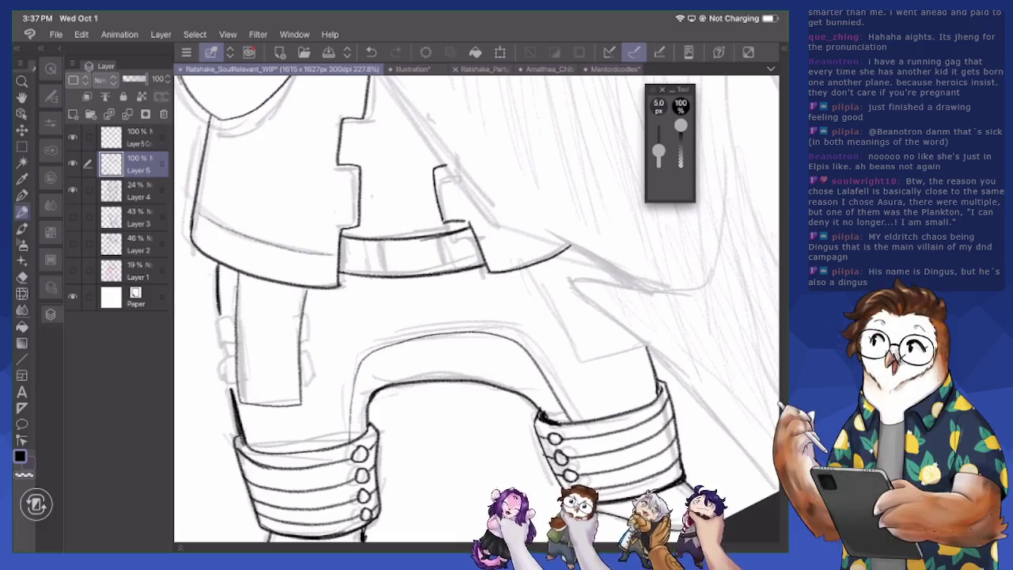
pyautogui.hscroll(-5, 475, 308)
pyautogui.press('e')
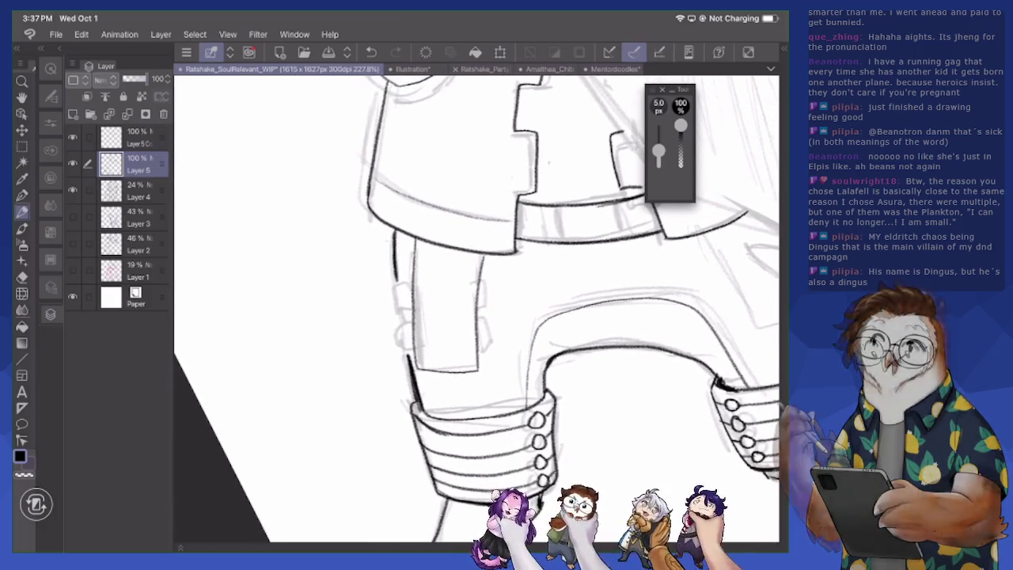
pyautogui.moveTo(413, 258)
pyautogui.mouseDown()
pyautogui.moveTo(424, 372)
pyautogui.moveTo(475, 380)
pyautogui.moveTo(481, 256)
pyautogui.mouseUp()
pyautogui.press('p')
# Ink the left leg outline, its pocket flaps, and belt loops across the belt
pyautogui.moveTo(412, 241)
pyautogui.mouseDown()
pyautogui.moveTo(421, 369)
pyautogui.moveTo(479, 373)
pyautogui.mouseUp()
pyautogui.moveTo(481, 255); pyautogui.dragTo(479, 372)
pyautogui.moveTo(411, 325)
pyautogui.mouseDown()
pyautogui.moveTo(403, 352)
pyautogui.moveTo(416, 350)
pyautogui.mouseUp()
pyautogui.moveTo(413, 312)
pyautogui.mouseDown()
pyautogui.moveTo(399, 306)
pyautogui.moveTo(413, 282)
pyautogui.moveTo(397, 294)
pyautogui.moveTo(401, 325)
pyautogui.mouseUp()
pyautogui.moveTo(481, 288)
pyautogui.mouseDown()
pyautogui.moveTo(493, 289)
pyautogui.moveTo(477, 360)
pyautogui.mouseUp()
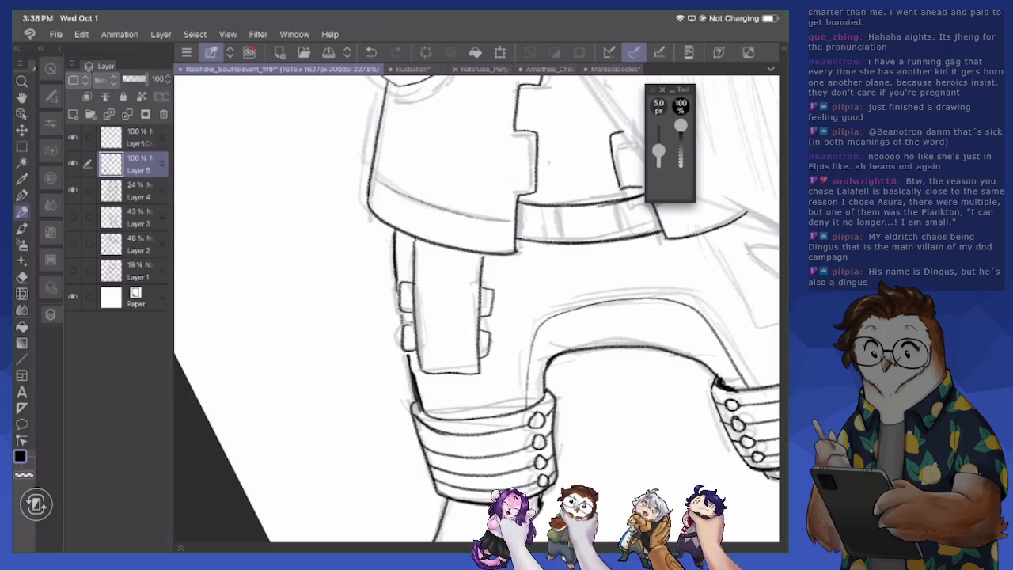
pyautogui.moveTo(556, 208); pyautogui.dragTo(550, 239)
pyautogui.moveTo(616, 204); pyautogui.dragTo(628, 236)
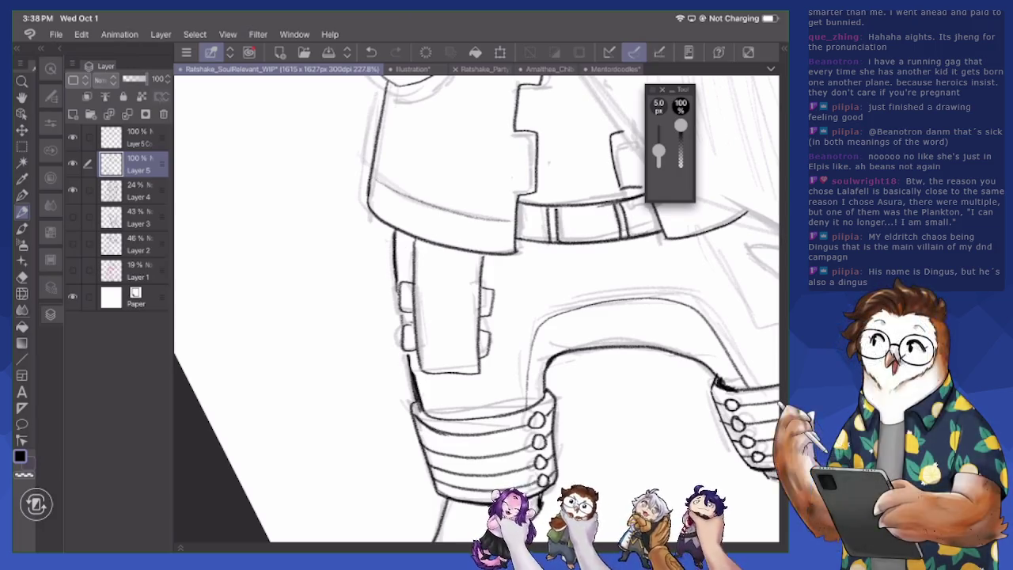
pyautogui.scroll(5, 475, 300)
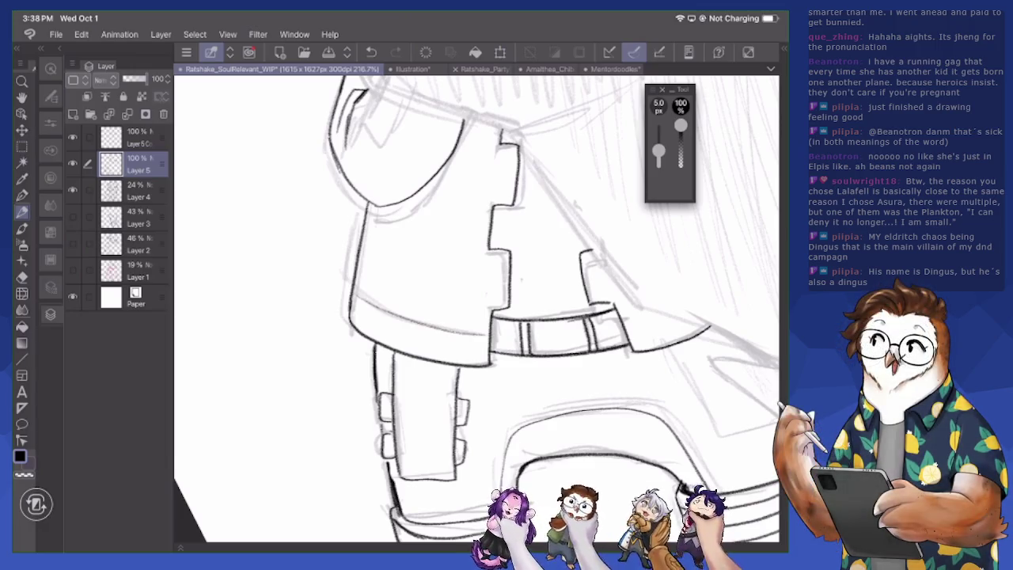
# Ink the right trouser leg's contour, briefly switching to the eraser and back
pyautogui.scroll(-5, 475, 309)
pyautogui.scroll(-3, 475, 308)
pyautogui.scroll(5, 475, 309)
pyautogui.moveTo(447, 328)
pyautogui.mouseDown()
pyautogui.moveTo(463, 391)
pyautogui.moveTo(500, 394)
pyautogui.mouseUp()
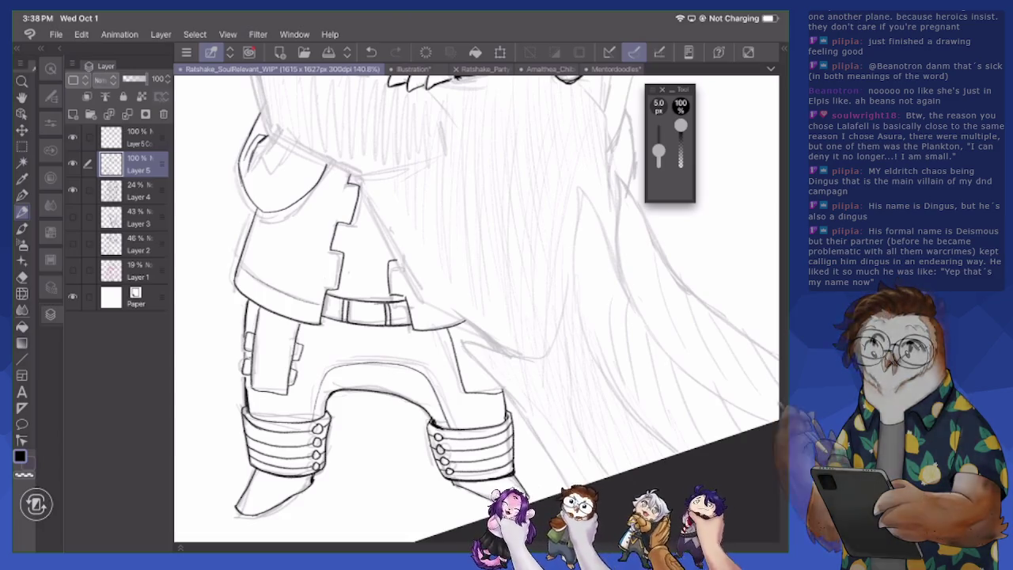
pyautogui.press('e')
pyautogui.press('p')
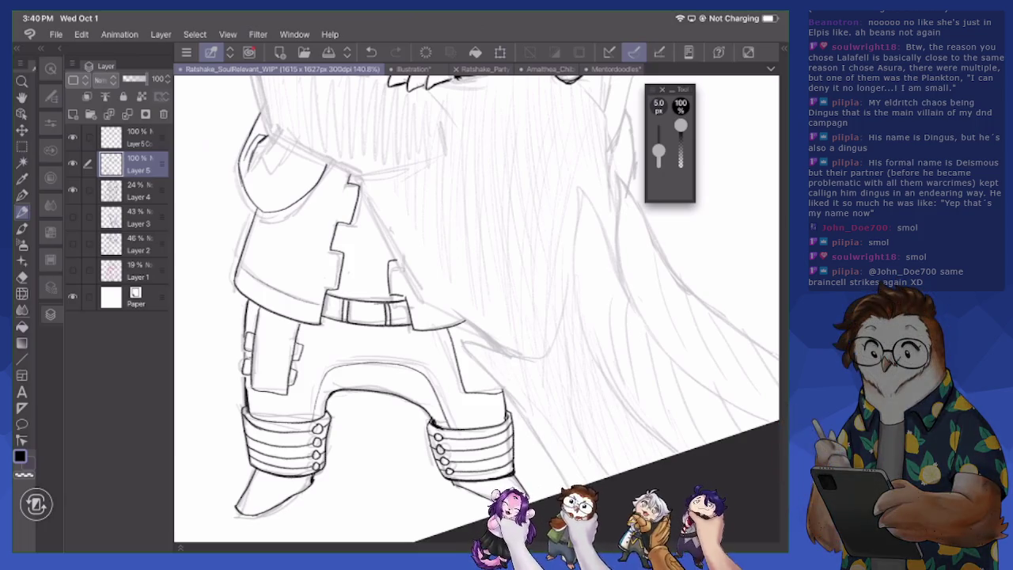
# Angle the view on the boots, ink the left boot's top, and erase stray marks by the leg
pyautogui.scroll(1, 474, 308)
pyautogui.moveTo(474, 309)
pyautogui.mouseDown()
pyautogui.moveTo(498, 283)
pyautogui.moveTo(538, 269)
pyautogui.mouseUp()
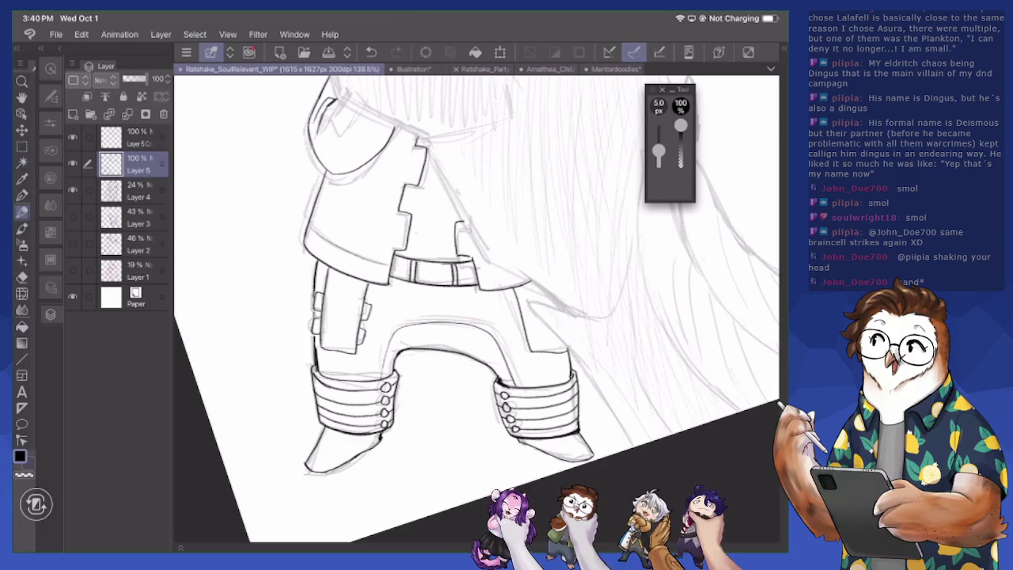
pyautogui.moveTo(319, 372); pyautogui.dragTo(339, 376)
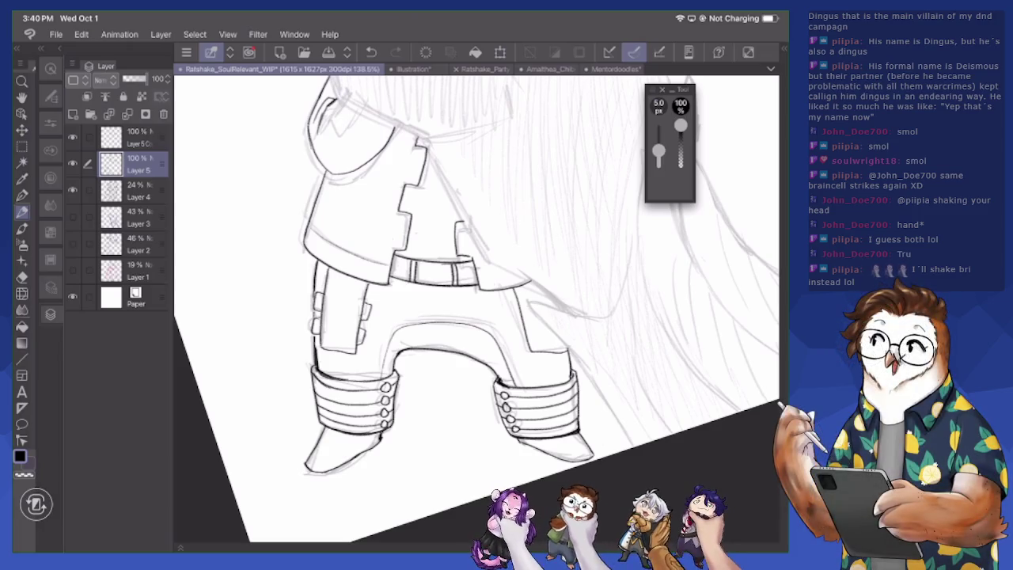
pyautogui.scroll(3, 475, 308)
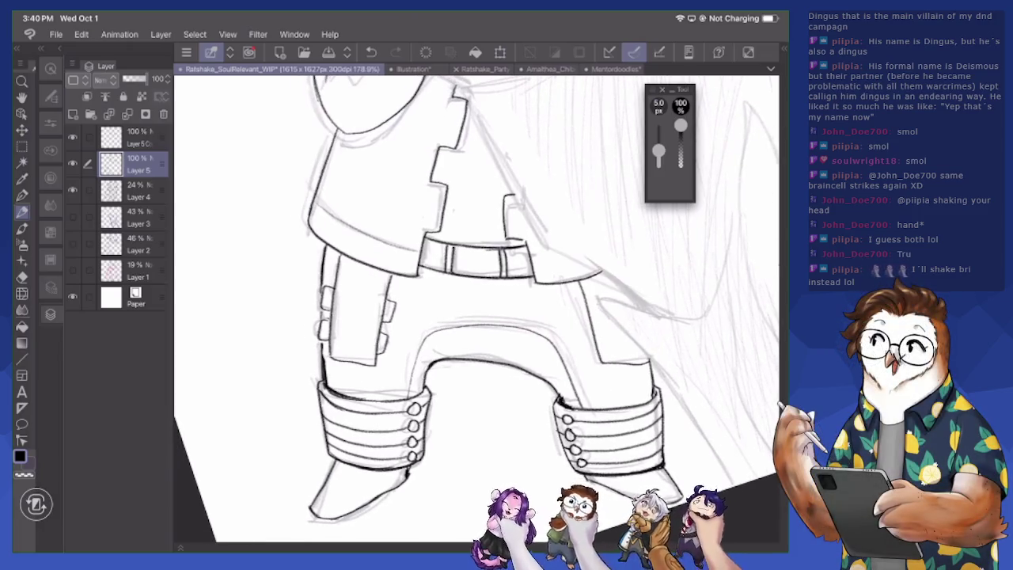
pyautogui.press('e')
pyautogui.moveTo(332, 287)
pyautogui.mouseDown()
pyautogui.moveTo(322, 317)
pyautogui.moveTo(326, 352)
pyautogui.moveTo(320, 345)
pyautogui.mouseUp()
pyautogui.moveTo(379, 326); pyautogui.dragTo(387, 353)
pyautogui.moveTo(388, 299); pyautogui.dragTo(389, 326)
# Ink small leaf-shaped buckles on the outer side of the left leg with the 5 px pen
pyautogui.press('p')
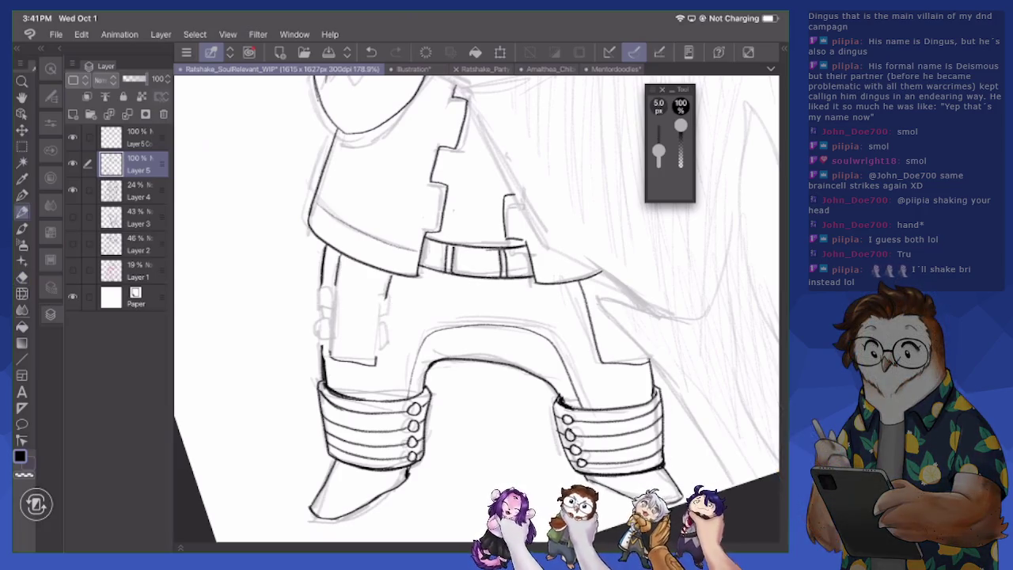
pyautogui.moveTo(323, 340)
pyautogui.mouseDown()
pyautogui.moveTo(342, 350)
pyautogui.moveTo(338, 333)
pyautogui.moveTo(328, 347)
pyautogui.mouseUp()
pyautogui.press('e')
pyautogui.press('p')
pyautogui.moveTo(328, 315)
pyautogui.mouseDown()
pyautogui.moveTo(349, 318)
pyautogui.moveTo(340, 306)
pyautogui.moveTo(318, 314)
pyautogui.moveTo(333, 303)
pyautogui.moveTo(333, 337)
pyautogui.mouseUp()
pyautogui.moveTo(321, 283)
pyautogui.mouseDown()
pyautogui.moveTo(321, 315)
pyautogui.moveTo(332, 306)
pyautogui.moveTo(320, 315)
pyautogui.moveTo(321, 334)
pyautogui.mouseUp()
pyautogui.press('e')
pyautogui.press('p')
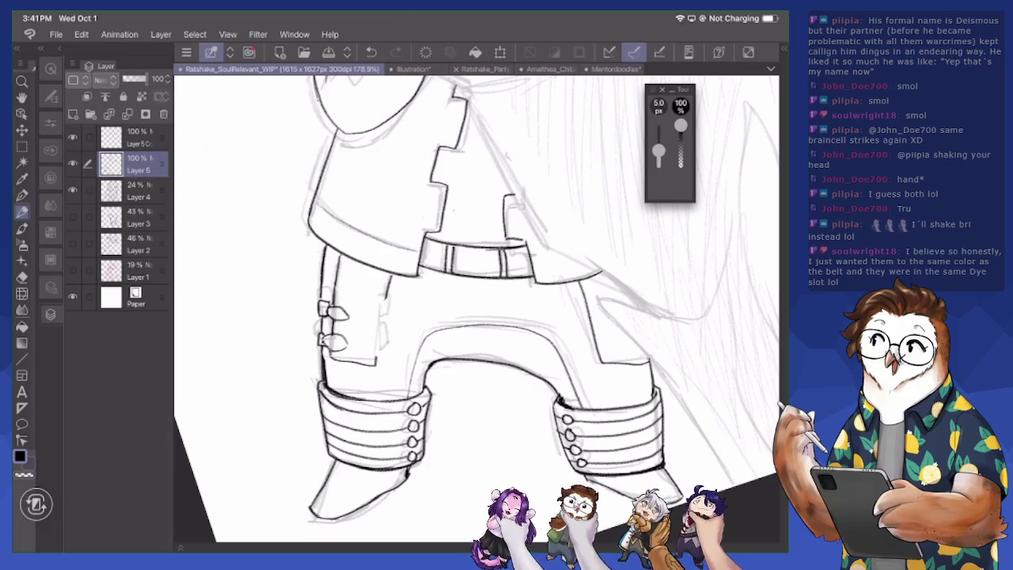
# Add two leaf buckles as a second column, trim overshoots, and darken the leg's edge line
pyautogui.moveTo(375, 310)
pyautogui.mouseDown()
pyautogui.moveTo(365, 317)
pyautogui.moveTo(373, 326)
pyautogui.moveTo(382, 311)
pyautogui.moveTo(386, 323)
pyautogui.moveTo(378, 315)
pyautogui.mouseUp()
pyautogui.press('e')
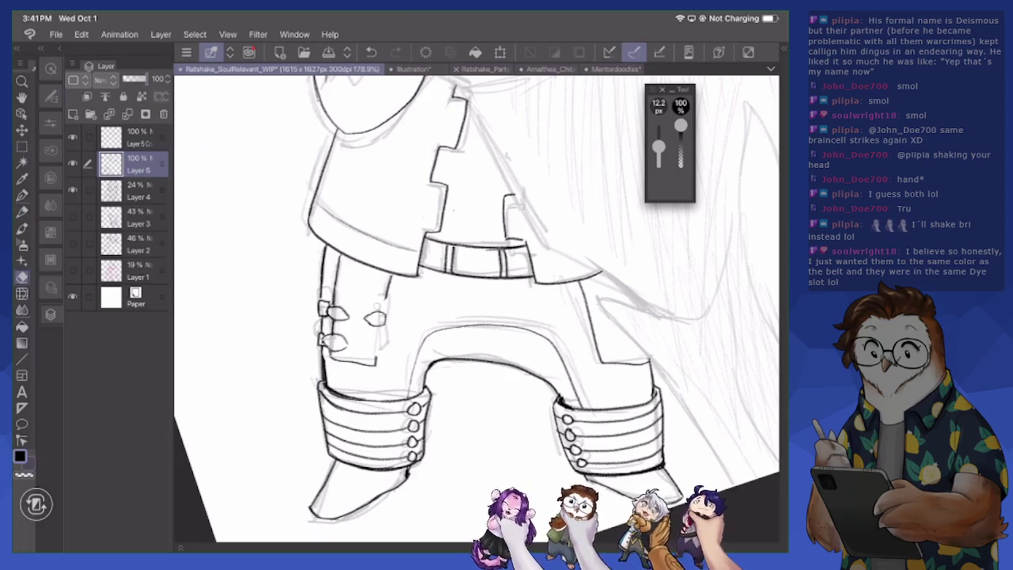
pyautogui.moveTo(323, 342)
pyautogui.mouseDown()
pyautogui.moveTo(334, 350)
pyautogui.moveTo(332, 337)
pyautogui.moveTo(342, 350)
pyautogui.moveTo(368, 341)
pyautogui.moveTo(375, 353)
pyautogui.mouseUp()
pyautogui.press('p')
pyautogui.moveTo(369, 351)
pyautogui.mouseDown()
pyautogui.moveTo(385, 355)
pyautogui.moveTo(376, 341)
pyautogui.moveTo(367, 351)
pyautogui.moveTo(376, 356)
pyautogui.mouseUp()
pyautogui.moveTo(365, 321)
pyautogui.mouseDown()
pyautogui.moveTo(391, 330)
pyautogui.moveTo(383, 360)
pyautogui.moveTo(375, 338)
pyautogui.mouseUp()
pyautogui.moveTo(385, 295)
pyautogui.mouseDown()
pyautogui.moveTo(379, 311)
pyautogui.moveTo(384, 299)
pyautogui.mouseUp()
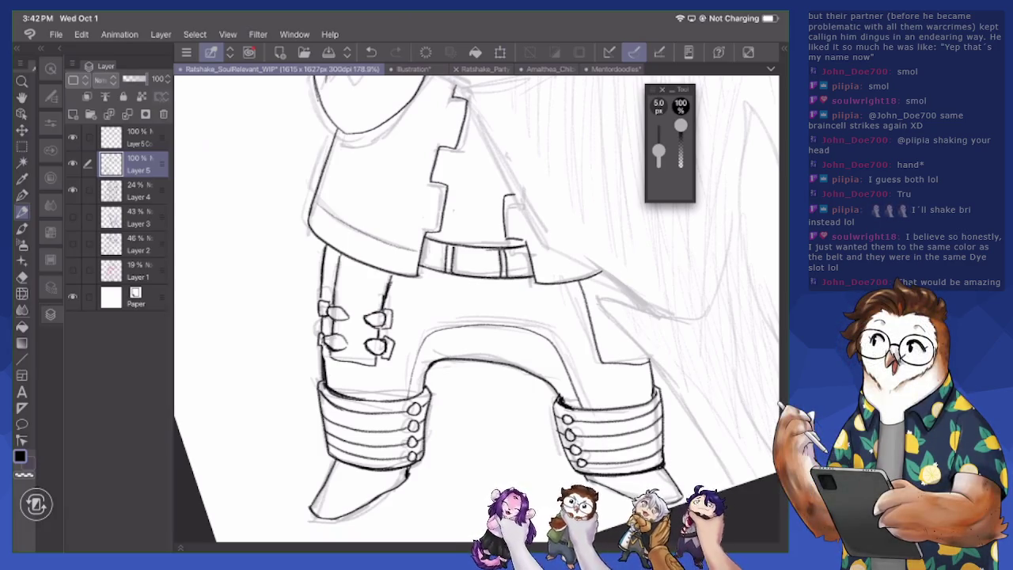
pyautogui.scroll(-3, 475, 308)
# Zoom out to check the figure, then zoom in and erase stray sketch marks on the tunic
pyautogui.scroll(3, 475, 308)
pyautogui.scroll(-2, 475, 308)
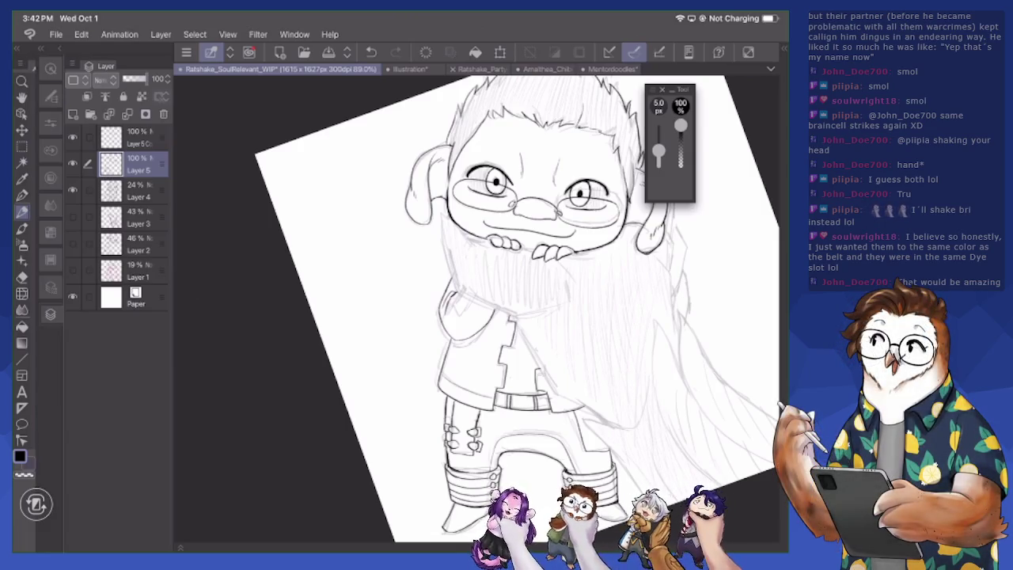
pyautogui.scroll(1, 475, 309)
pyautogui.scroll(2, 475, 309)
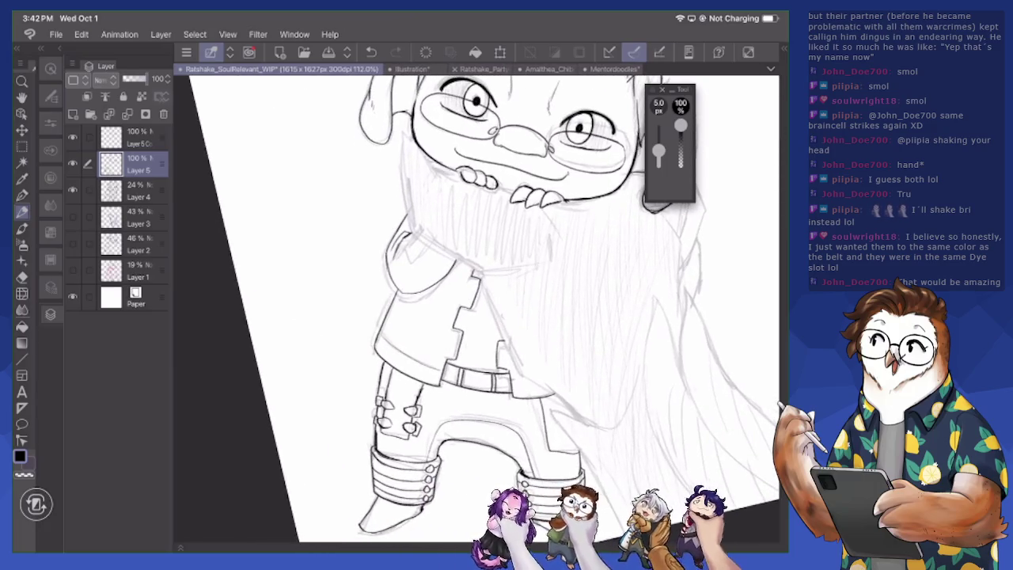
pyautogui.scroll(3, 474, 309)
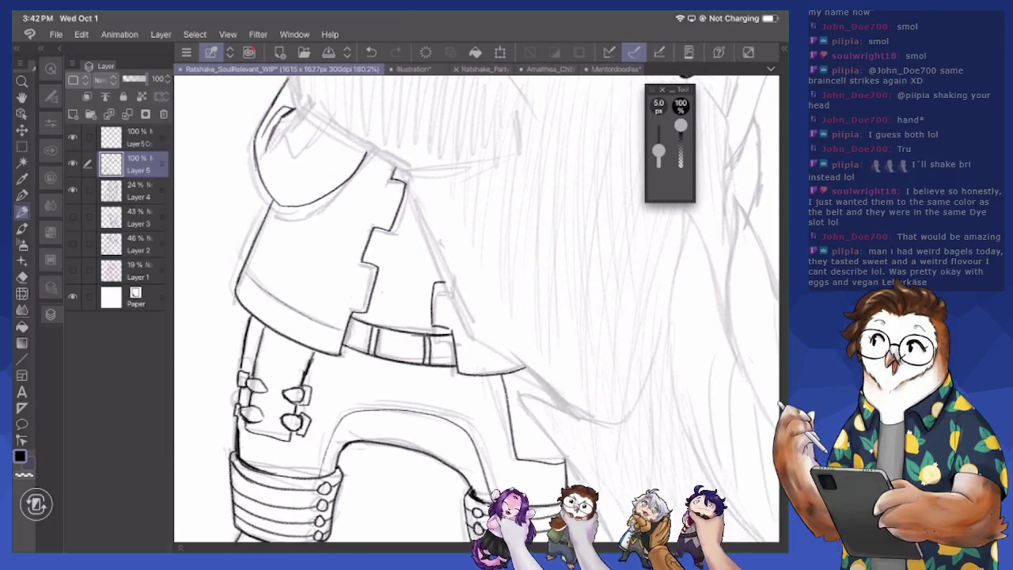
pyautogui.press('e')
pyautogui.moveTo(360, 310); pyautogui.dragTo(372, 310)
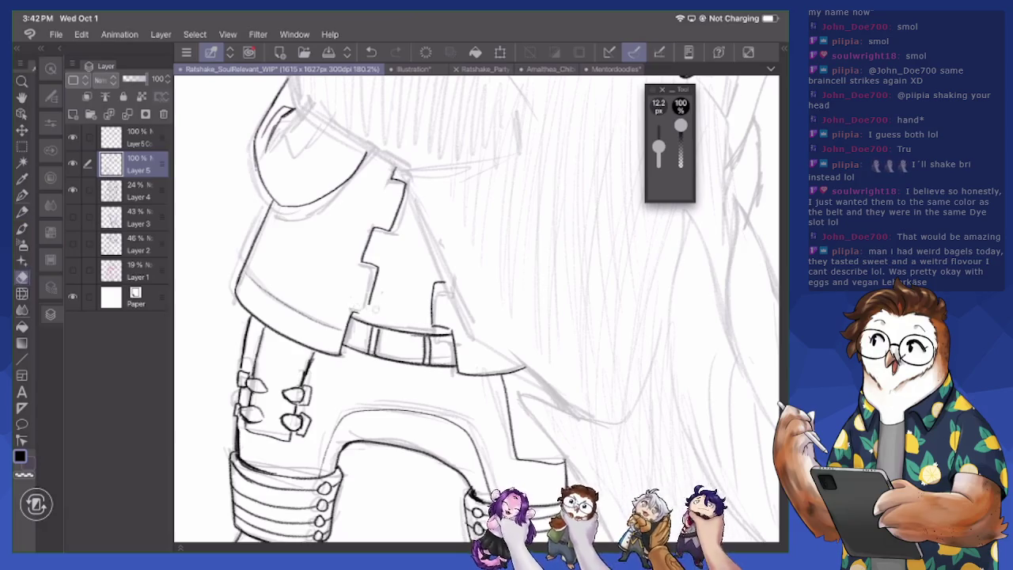
pyautogui.moveTo(370, 274); pyautogui.dragTo(371, 313)
pyautogui.moveTo(366, 256); pyautogui.dragTo(374, 266)
pyautogui.press('p')
# Ink three diagonal strap bands across the tunic and erase their overshoots
pyautogui.moveTo(352, 307)
pyautogui.mouseDown()
pyautogui.moveTo(353, 321)
pyautogui.moveTo(387, 299)
pyautogui.mouseUp()
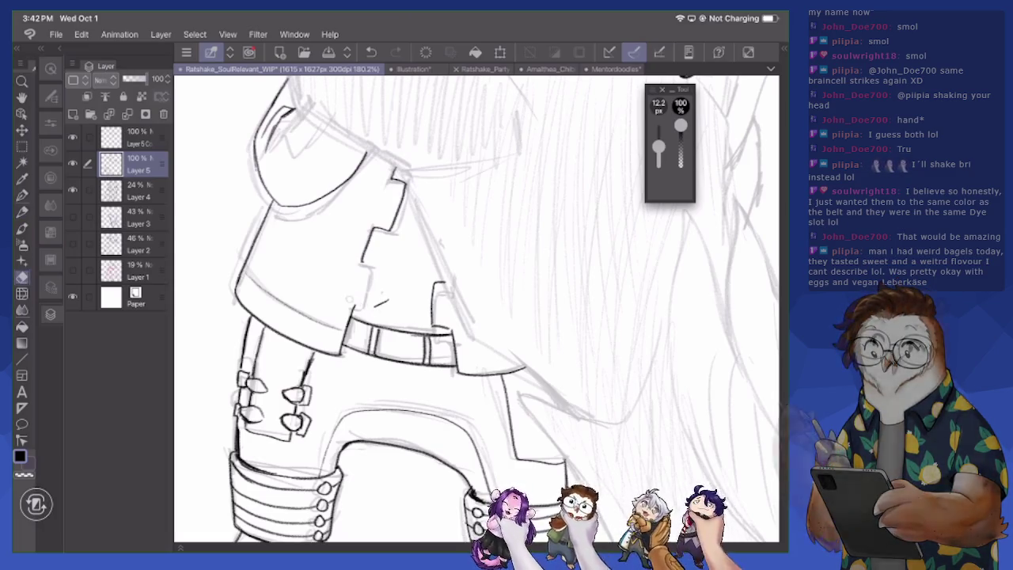
pyautogui.press('e')
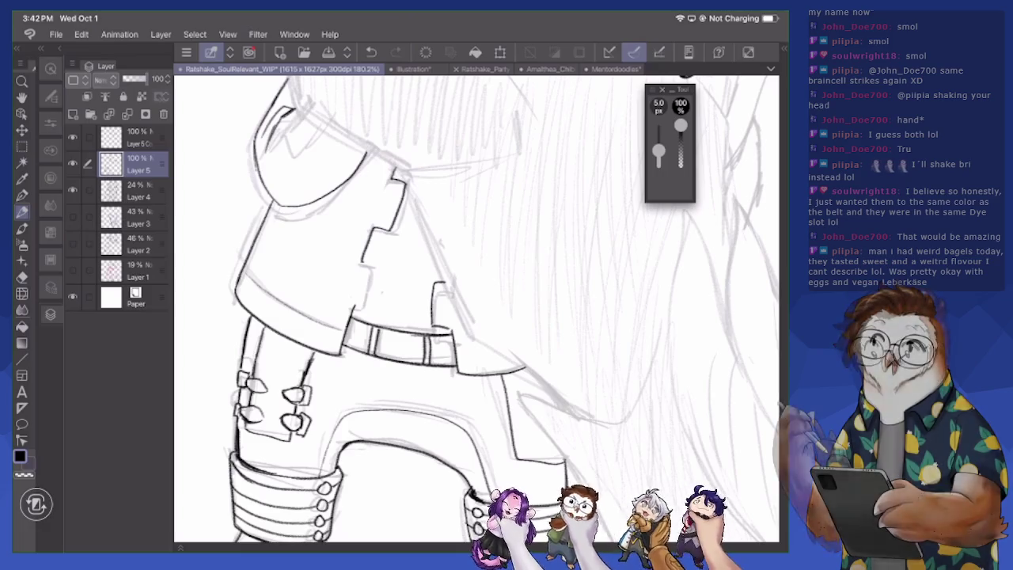
pyautogui.moveTo(277, 258); pyautogui.dragTo(358, 305)
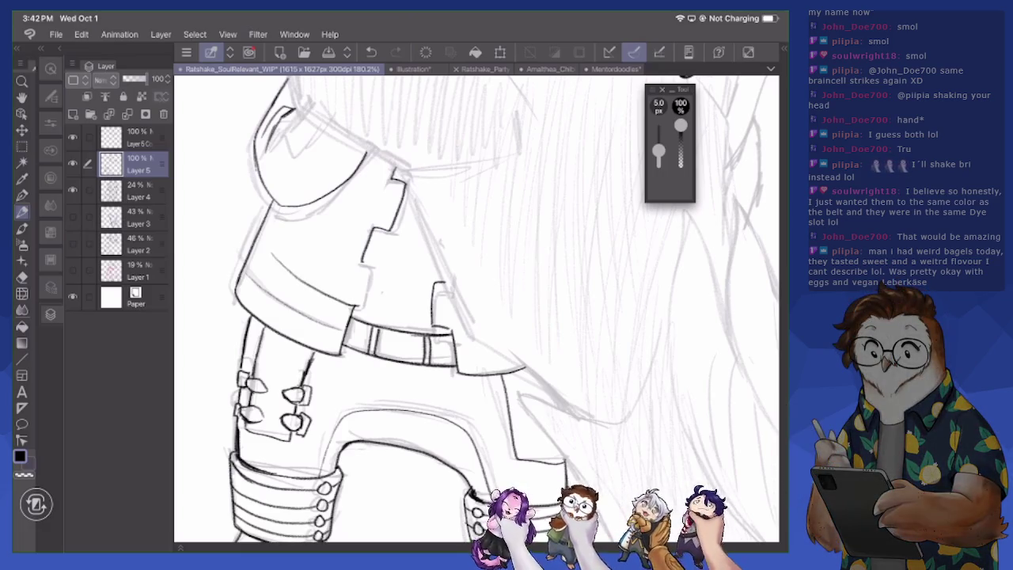
pyautogui.moveTo(299, 228); pyautogui.dragTo(372, 264)
pyautogui.moveTo(328, 200); pyautogui.dragTo(397, 233)
pyautogui.press('e')
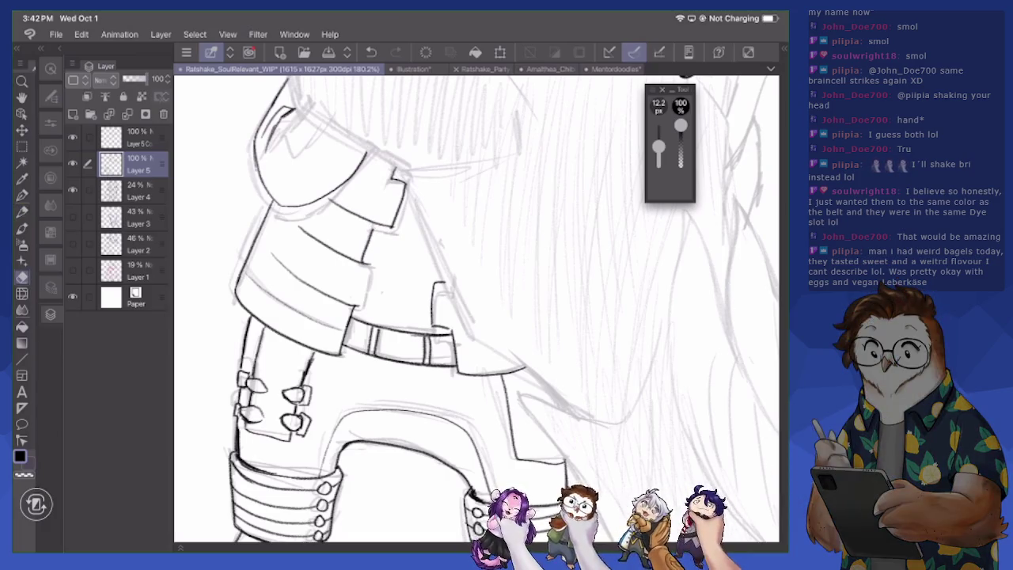
pyautogui.moveTo(394, 188)
pyautogui.mouseDown()
pyautogui.moveTo(405, 180)
pyautogui.moveTo(410, 200)
pyautogui.moveTo(405, 191)
pyautogui.mouseUp()
pyautogui.press('p')
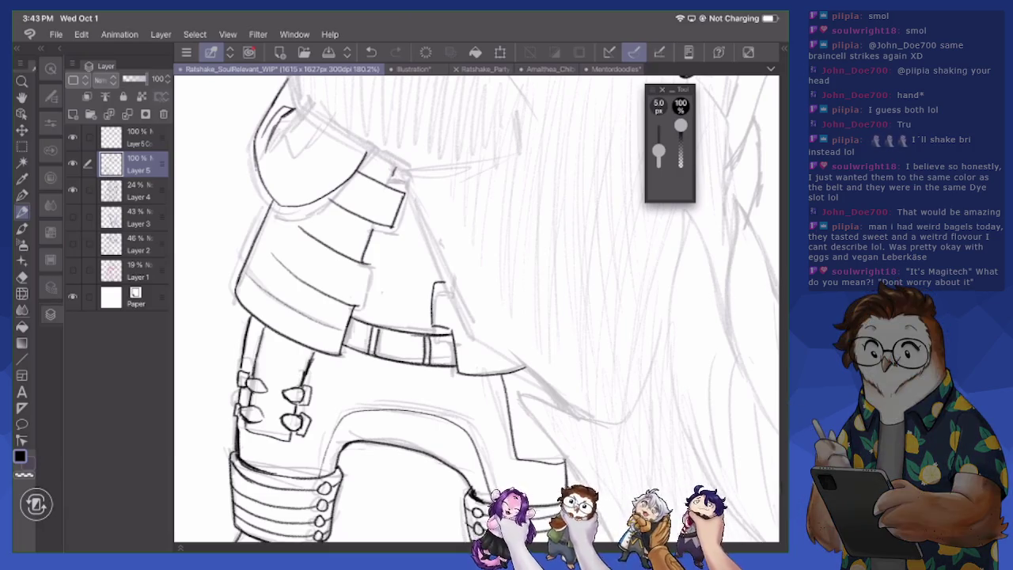
# Reinforce the tunic and strap lines and draw a pointed buckle tab on the strap
pyautogui.moveTo(361, 232); pyautogui.dragTo(354, 256)
pyautogui.moveTo(387, 158); pyautogui.dragTo(376, 181)
pyautogui.press('e')
pyautogui.moveTo(443, 282)
pyautogui.mouseDown()
pyautogui.moveTo(433, 304)
pyautogui.moveTo(443, 326)
pyautogui.mouseUp()
pyautogui.press('p')
pyautogui.moveTo(349, 258)
pyautogui.mouseDown()
pyautogui.moveTo(375, 266)
pyautogui.moveTo(364, 309)
pyautogui.mouseUp()
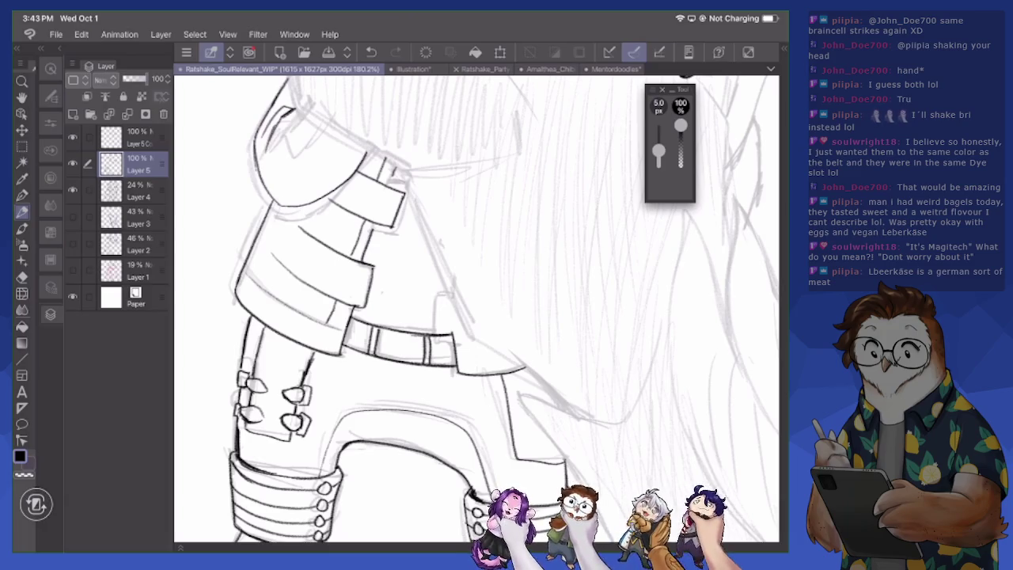
pyautogui.moveTo(368, 309)
pyautogui.mouseDown()
pyautogui.moveTo(390, 294)
pyautogui.moveTo(374, 262)
pyautogui.moveTo(370, 307)
pyautogui.moveTo(371, 261)
pyautogui.mouseUp()
pyautogui.press('e')
pyautogui.press('p')
pyautogui.moveTo(358, 305)
pyautogui.mouseDown()
pyautogui.moveTo(377, 292)
pyautogui.moveTo(377, 276)
pyautogui.mouseUp()
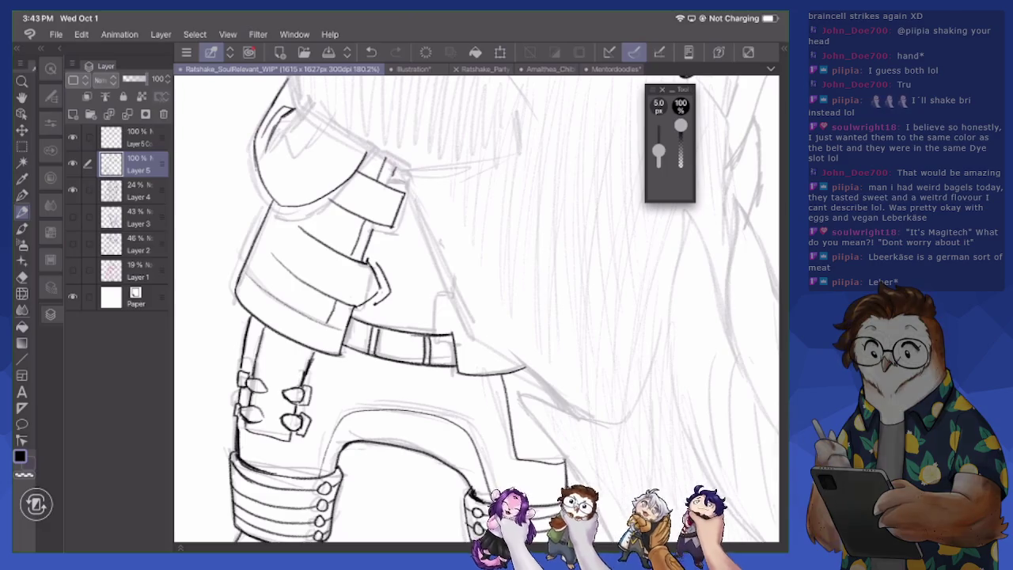
pyautogui.moveTo(354, 312); pyautogui.dragTo(383, 296)
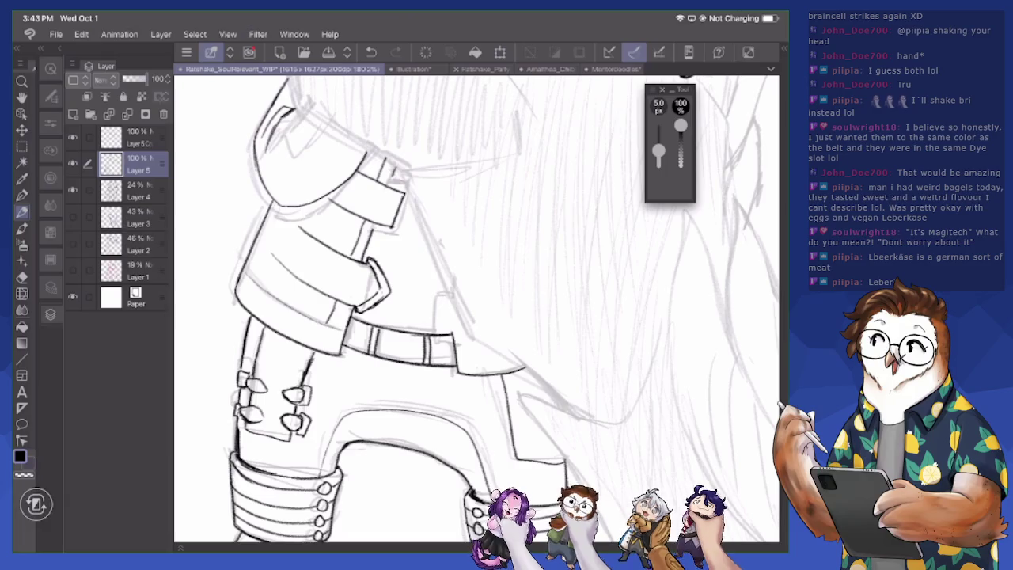
# Extend the strap lines left of the buckle tab and trim the extra strokes
pyautogui.moveTo(269, 269); pyautogui.dragTo(291, 210)
pyautogui.moveTo(275, 249)
pyautogui.mouseDown()
pyautogui.moveTo(290, 215)
pyautogui.moveTo(307, 231)
pyautogui.mouseUp()
pyautogui.press('e')
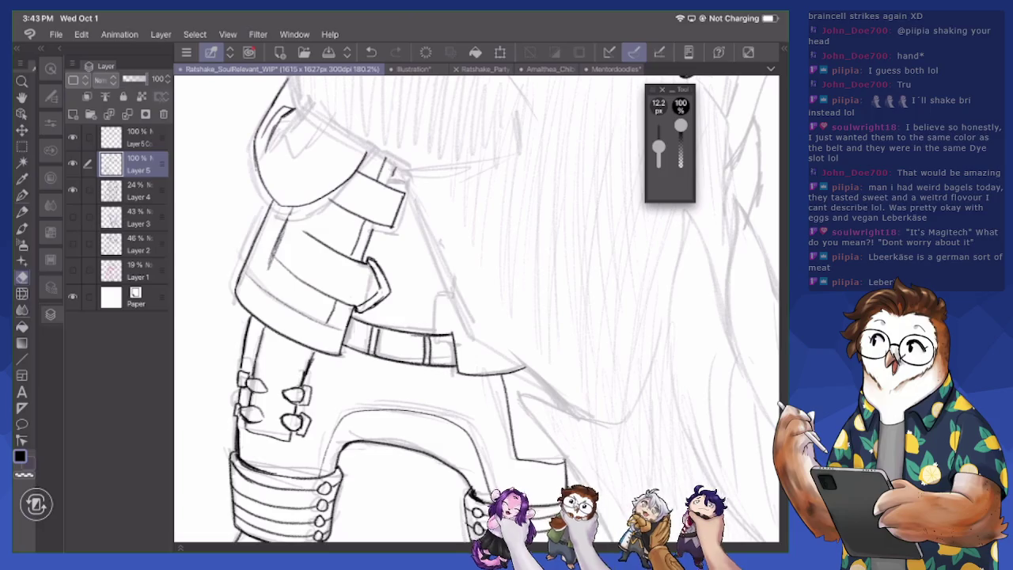
pyautogui.press('p')
pyautogui.moveTo(290, 236)
pyautogui.mouseDown()
pyautogui.moveTo(304, 222)
pyautogui.moveTo(352, 258)
pyautogui.moveTo(355, 241)
pyautogui.moveTo(424, 215)
pyautogui.moveTo(402, 231)
pyautogui.moveTo(387, 234)
pyautogui.moveTo(399, 212)
pyautogui.moveTo(408, 222)
pyautogui.moveTo(421, 211)
pyautogui.mouseUp()
pyautogui.press('e')
pyautogui.press('p')
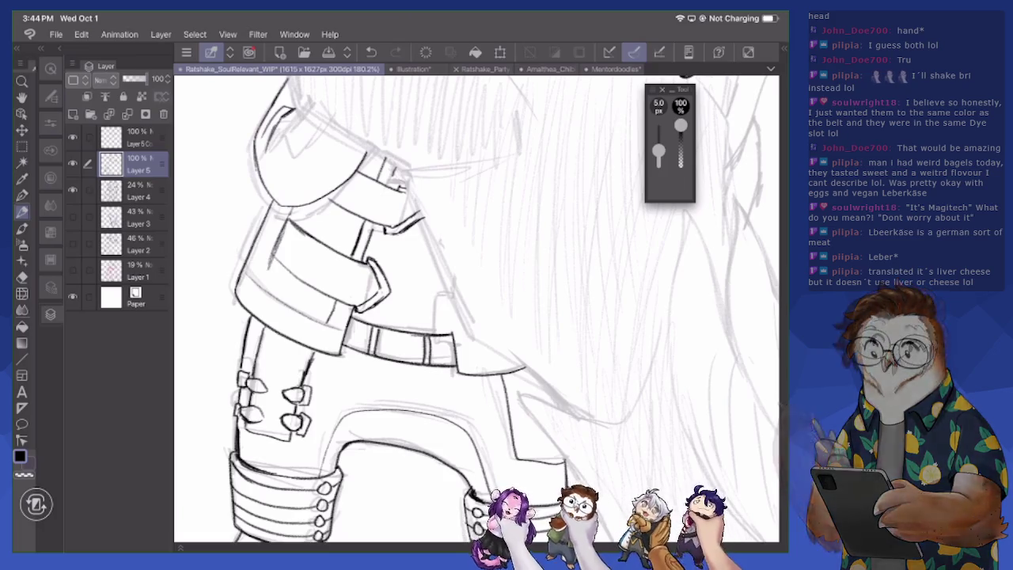
# Zoom in on the belt, draw a hook-shaped clasp, and erase its left line
pyautogui.scroll(1, 475, 308)
pyautogui.scroll(1, 474, 308)
pyautogui.scroll(1, 475, 309)
pyautogui.moveTo(414, 307)
pyautogui.mouseDown()
pyautogui.moveTo(412, 344)
pyautogui.moveTo(427, 363)
pyautogui.moveTo(397, 320)
pyautogui.moveTo(416, 299)
pyautogui.moveTo(406, 347)
pyautogui.mouseUp()
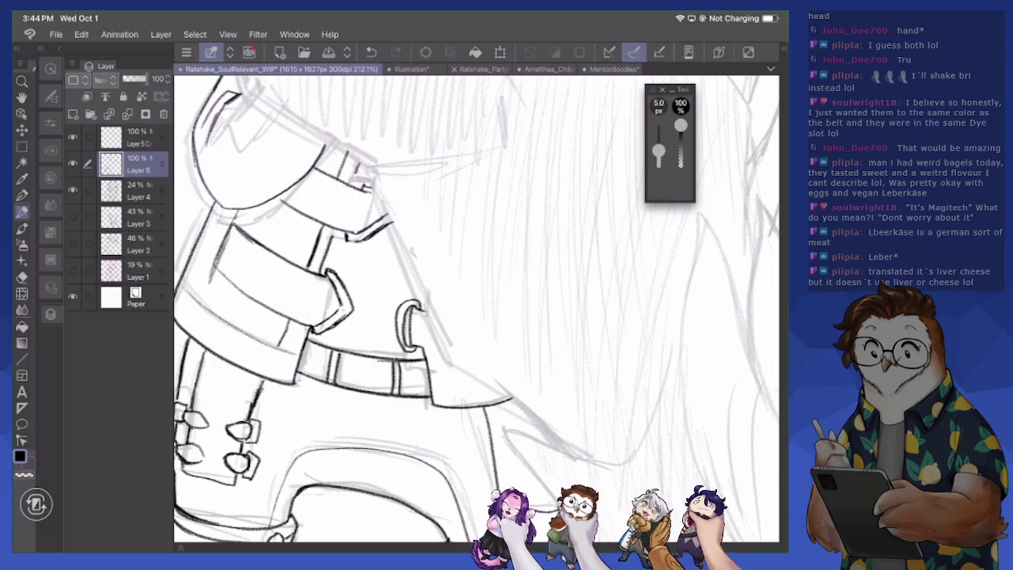
pyautogui.press('e')
pyautogui.moveTo(416, 299)
pyautogui.mouseDown()
pyautogui.moveTo(394, 345)
pyautogui.moveTo(405, 335)
pyautogui.moveTo(417, 352)
pyautogui.mouseUp()
pyautogui.moveTo(421, 294)
pyautogui.mouseDown()
pyautogui.moveTo(398, 354)
pyautogui.moveTo(395, 341)
pyautogui.moveTo(397, 327)
pyautogui.moveTo(396, 353)
pyautogui.moveTo(417, 354)
pyautogui.mouseUp()
pyautogui.press('p')
# Draw the inner curve that closes the hook into a ring, then zoom back out
pyautogui.press('e')
pyautogui.press('p')
pyautogui.moveTo(403, 304)
pyautogui.mouseDown()
pyautogui.moveTo(392, 351)
pyautogui.moveTo(419, 356)
pyautogui.moveTo(383, 328)
pyautogui.moveTo(392, 300)
pyautogui.mouseUp()
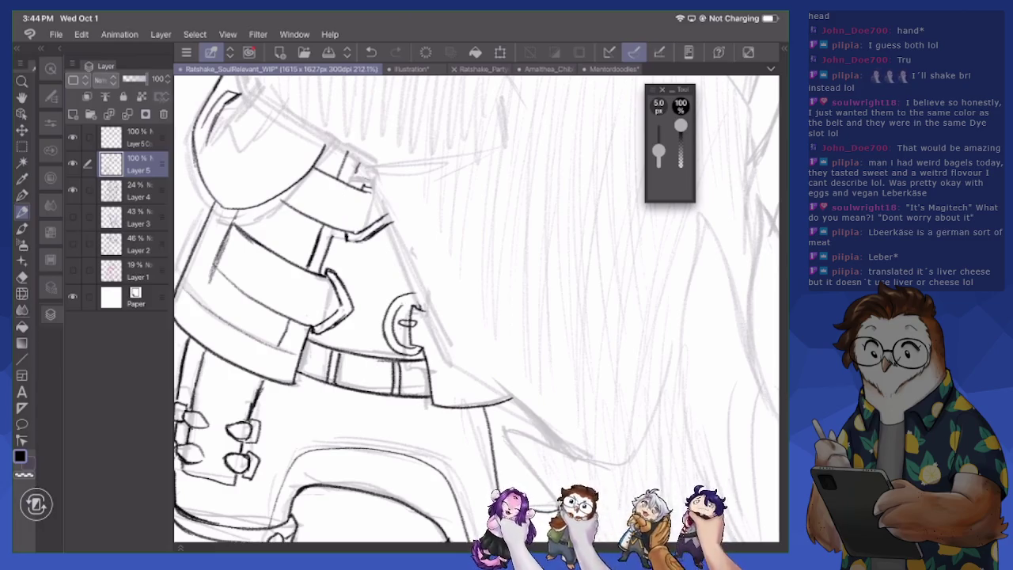
pyautogui.press('e')
pyautogui.press('p')
pyautogui.press('e')
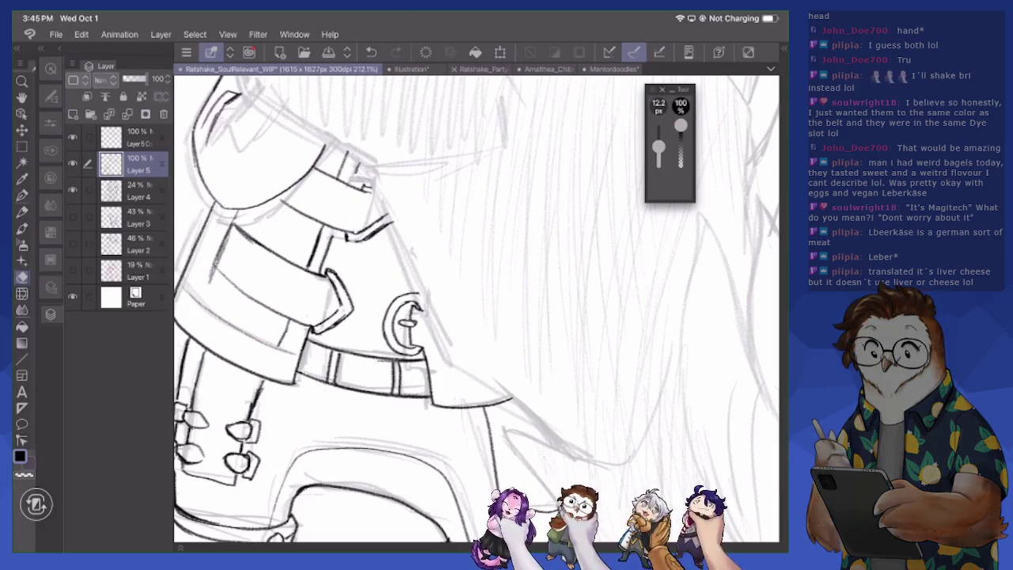
pyautogui.scroll(-5, 475, 309)
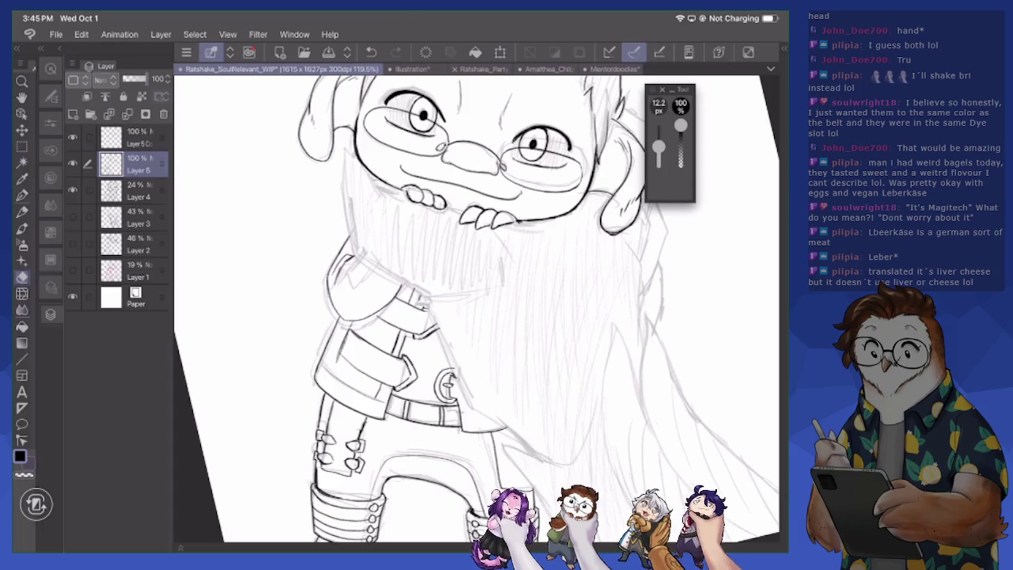
# Erase and redraw the short lines at the arm beside the beard
pyautogui.moveTo(329, 296)
pyautogui.mouseDown()
pyautogui.moveTo(337, 307)
pyautogui.moveTo(368, 293)
pyautogui.moveTo(380, 271)
pyautogui.mouseUp()
pyautogui.press('p')
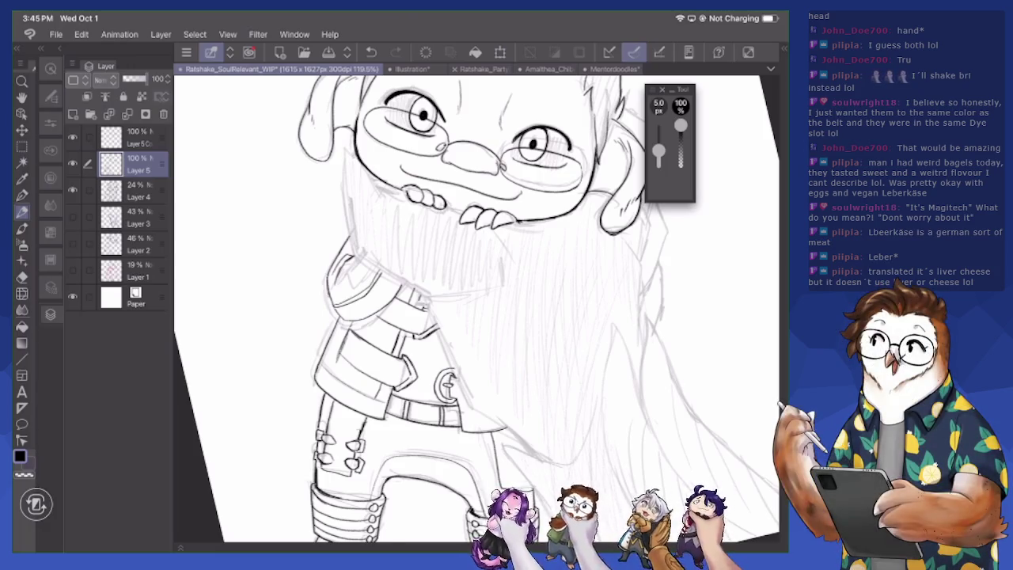
pyautogui.press('e')
pyautogui.press('p')
pyautogui.press('e')
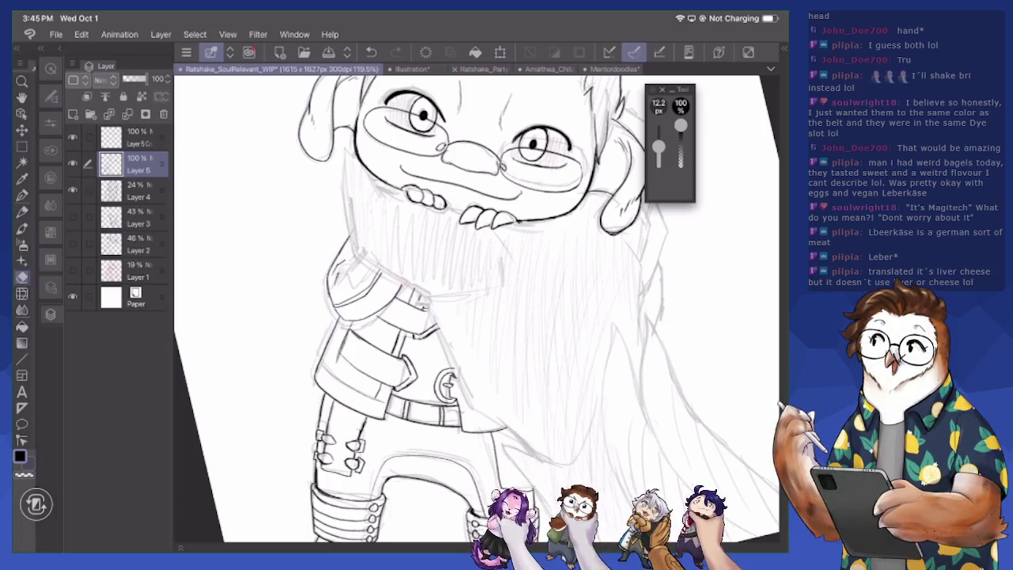
pyautogui.press('p')
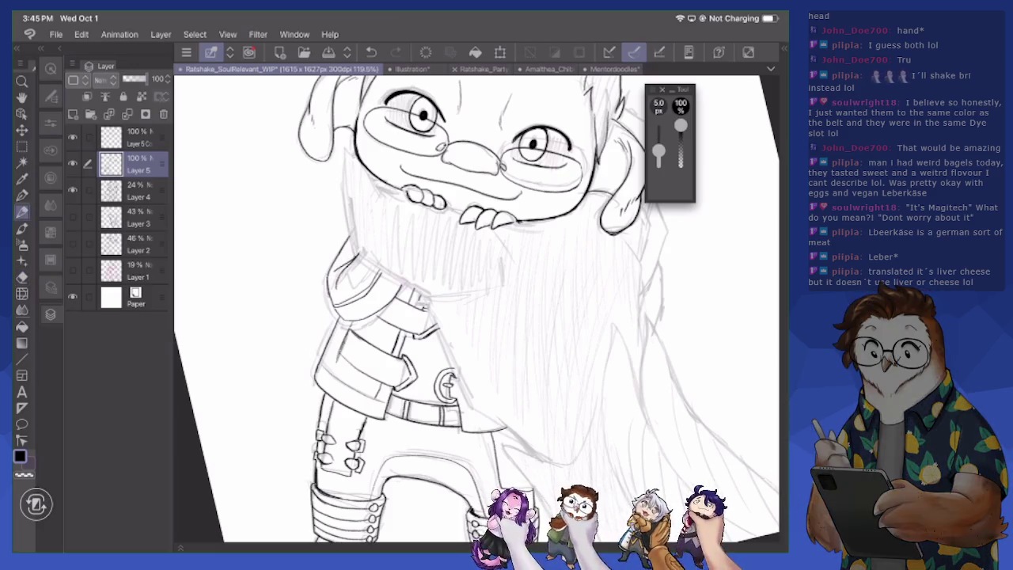
# Zoom around to check the drawing and hide the Layer 4 beard sketch
pyautogui.scroll(-3, 475, 309)
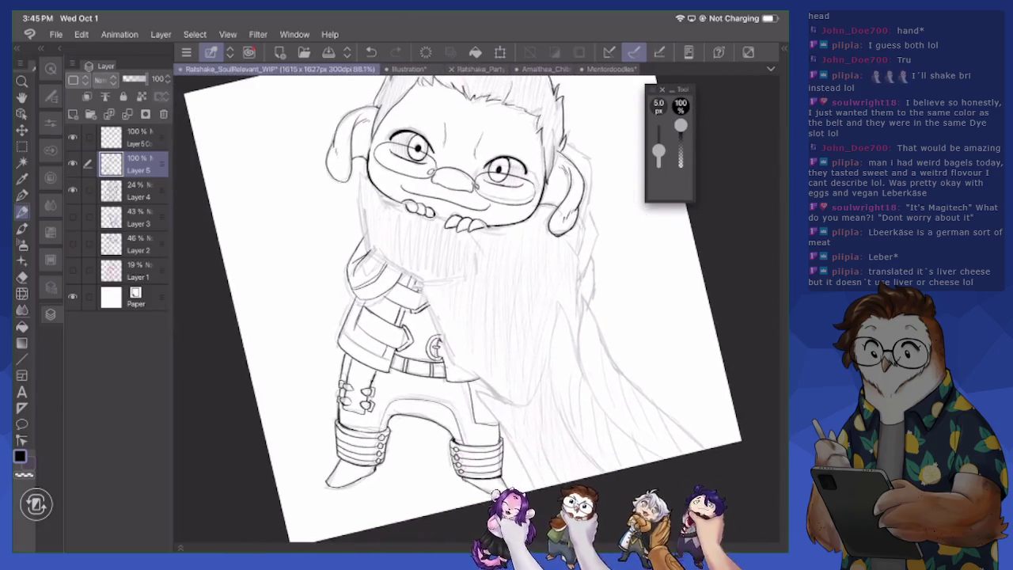
pyautogui.scroll(3, 443, 380)
pyautogui.scroll(3, 443, 380)
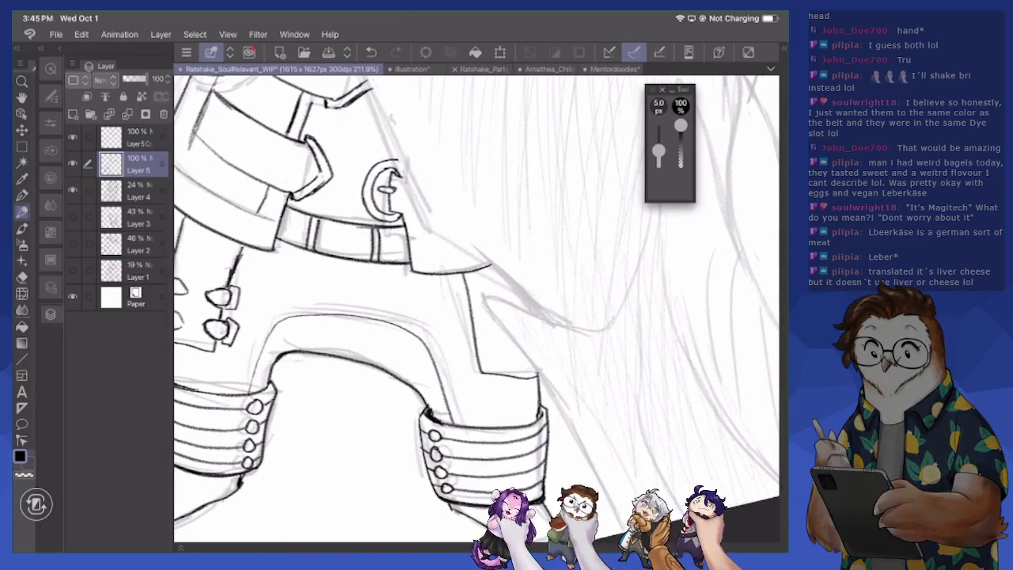
pyautogui.scroll(-3, 474, 308)
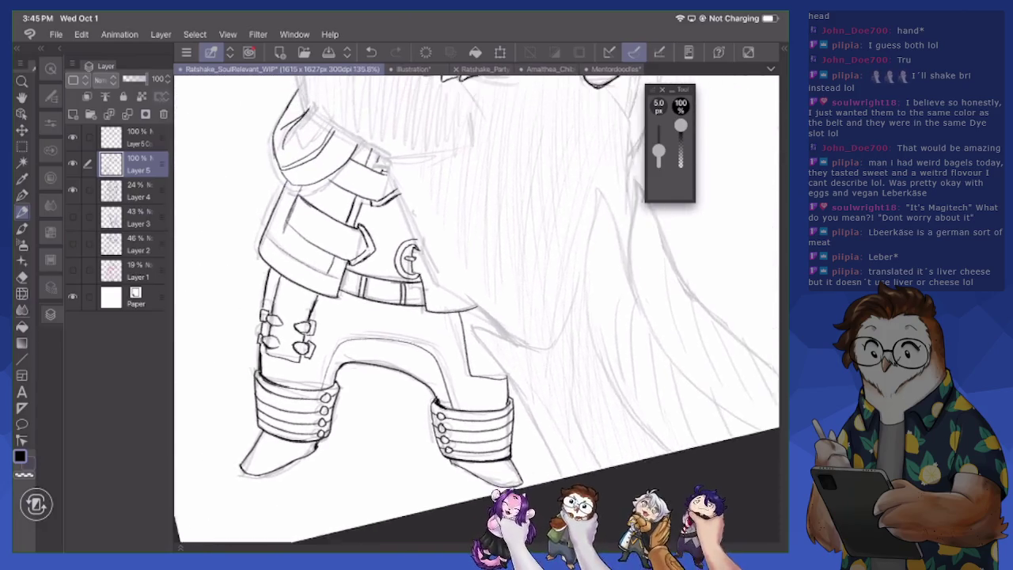
pyautogui.scroll(-3, 475, 308)
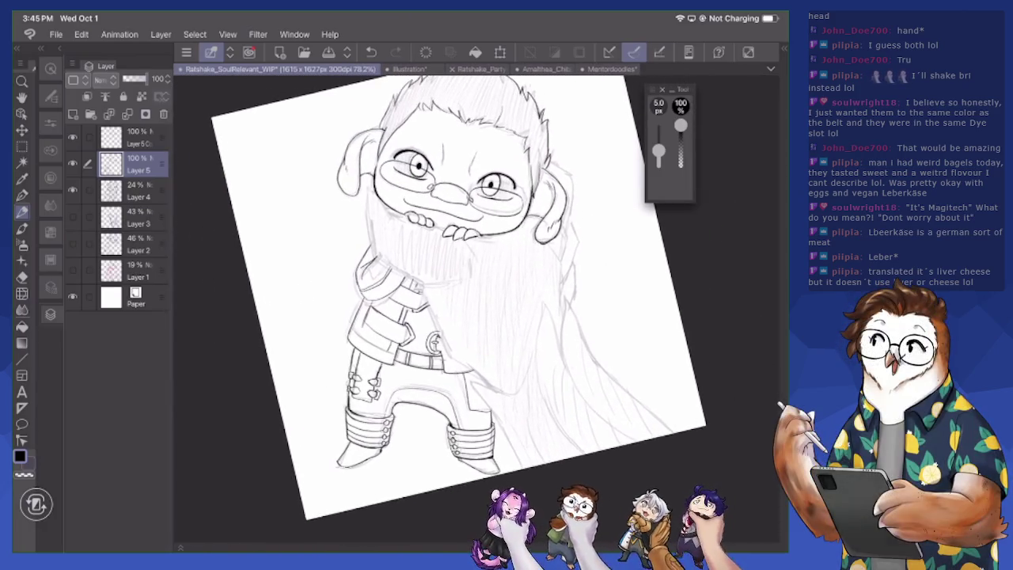
pyautogui.moveTo(443, 309); pyautogui.dragTo(464, 299)
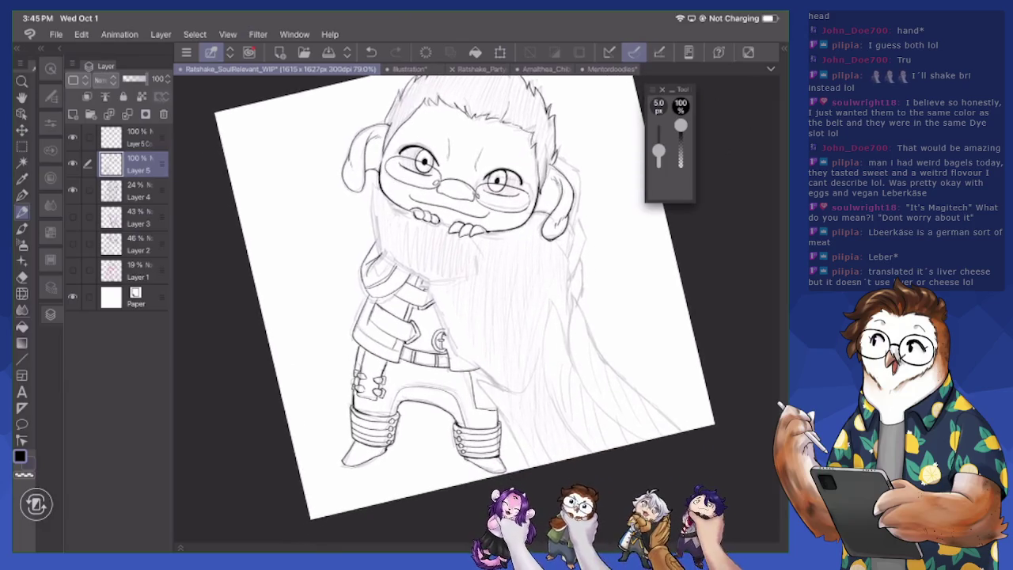
# Hide the beard sketch layer, zoom to the face, and re-ink the cheek and jaw darker
pyautogui.click(72, 190)
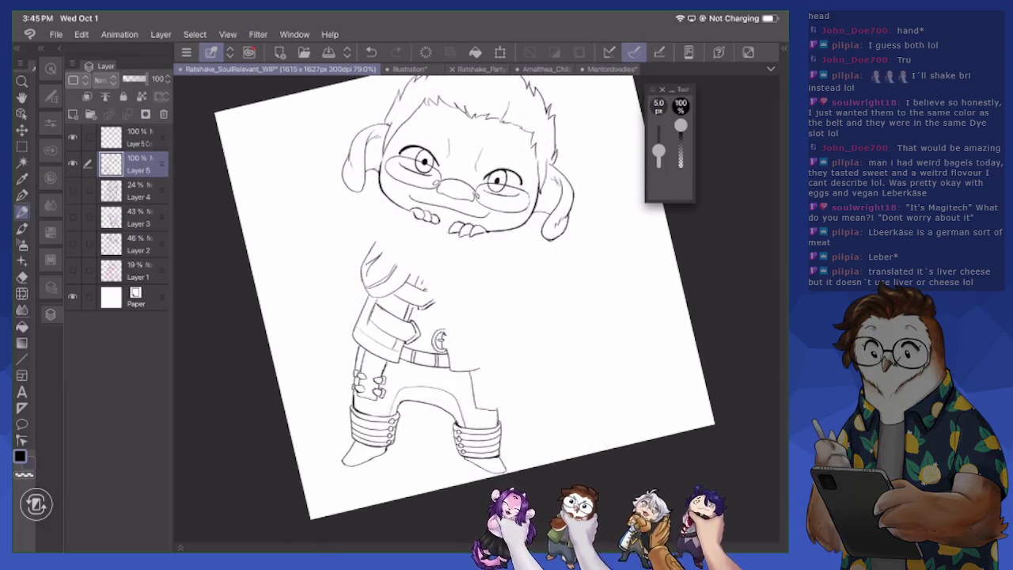
pyautogui.scroll(5, 474, 308)
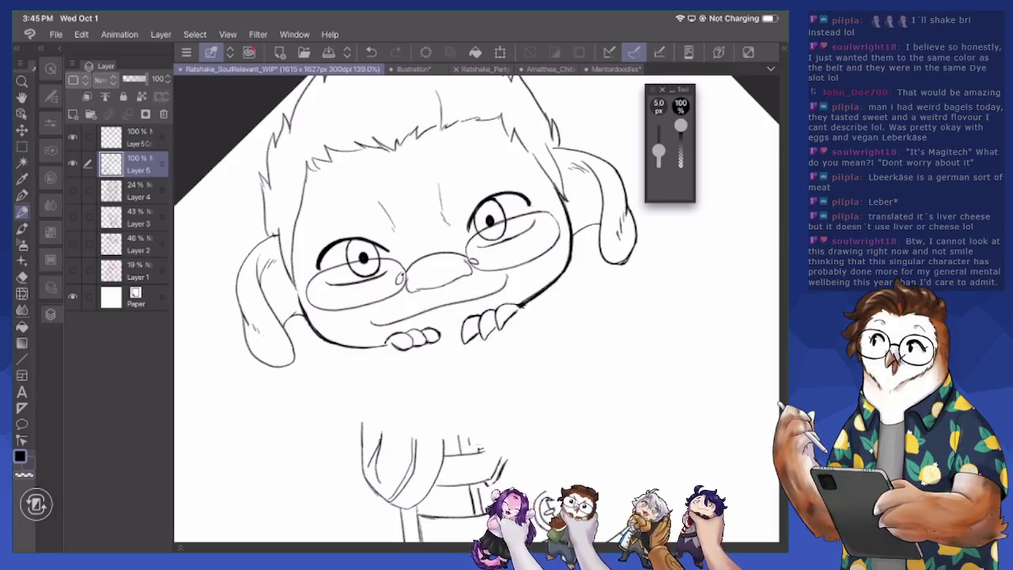
pyautogui.moveTo(303, 292)
pyautogui.mouseDown()
pyautogui.moveTo(309, 329)
pyautogui.moveTo(322, 341)
pyautogui.moveTo(385, 348)
pyautogui.mouseUp()
pyautogui.moveTo(323, 337); pyautogui.dragTo(354, 348)
pyautogui.press('e')
pyautogui.press('p')
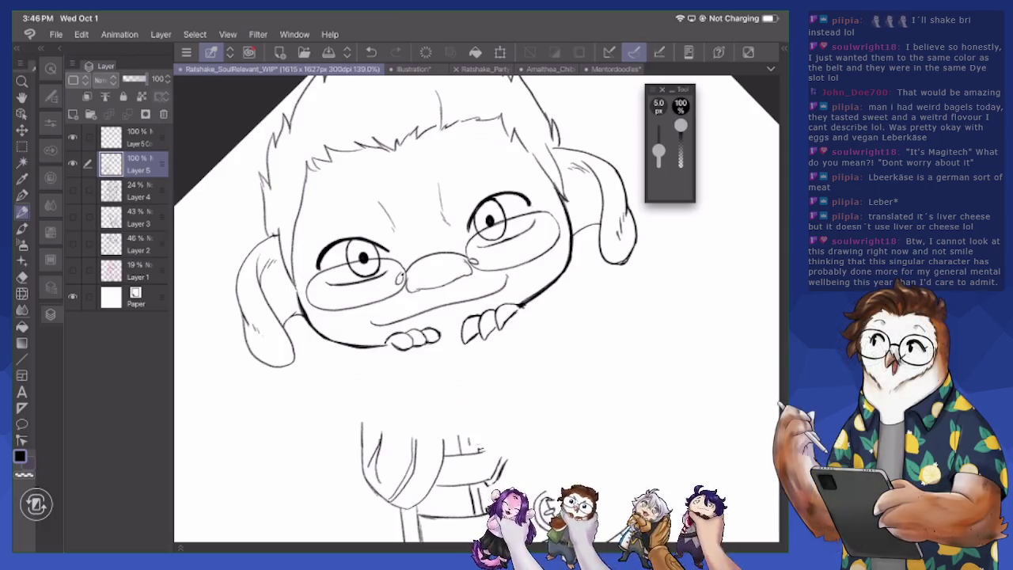
pyautogui.scroll(-5, 474, 308)
# Draw spiky hair strands across the top and right of the head, erasing unwanted strokes
pyautogui.scroll(2, 474, 309)
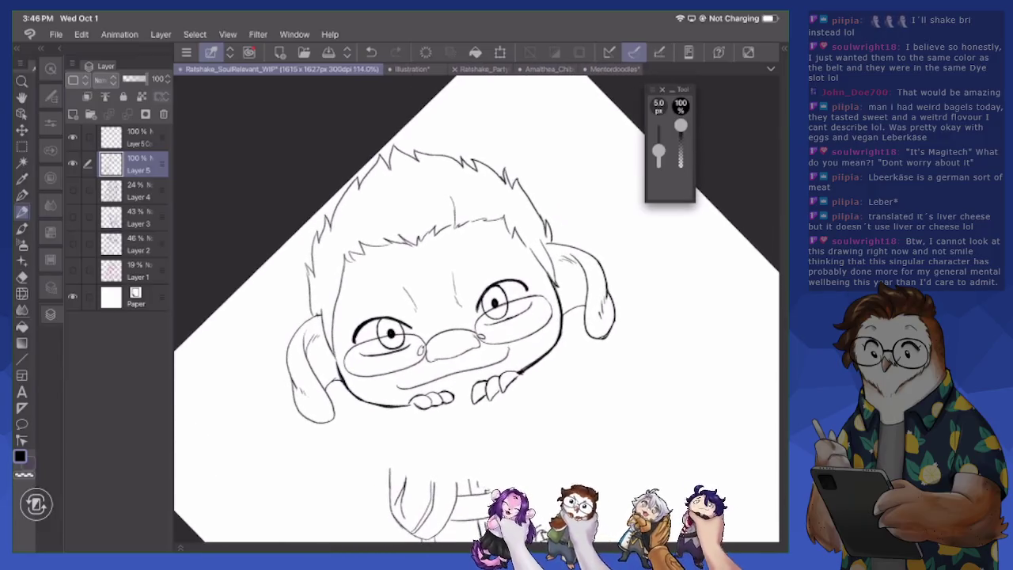
pyautogui.moveTo(378, 190)
pyautogui.mouseDown()
pyautogui.moveTo(375, 231)
pyautogui.moveTo(402, 243)
pyautogui.mouseUp()
pyautogui.moveTo(410, 222)
pyautogui.mouseDown()
pyautogui.moveTo(396, 242)
pyautogui.moveTo(390, 234)
pyautogui.moveTo(407, 240)
pyautogui.mouseUp()
pyautogui.press('e')
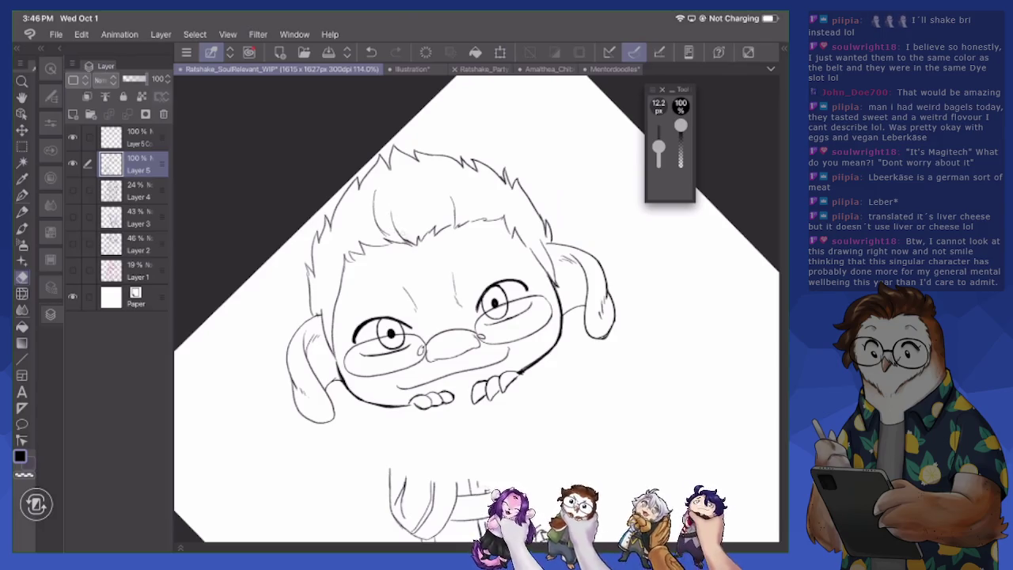
pyautogui.press('p')
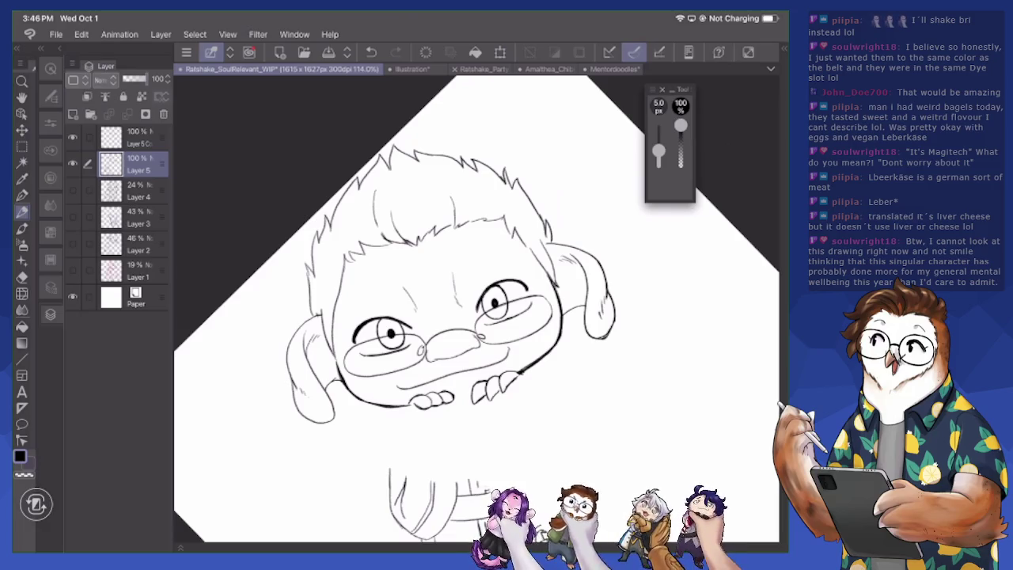
pyautogui.moveTo(480, 220)
pyautogui.mouseDown()
pyautogui.moveTo(505, 206)
pyautogui.moveTo(524, 235)
pyautogui.moveTo(494, 201)
pyautogui.mouseUp()
pyautogui.press('e')
pyautogui.moveTo(499, 220)
pyautogui.mouseDown()
pyautogui.moveTo(484, 205)
pyautogui.moveTo(493, 220)
pyautogui.moveTo(491, 212)
pyautogui.mouseUp()
pyautogui.press('p')
pyautogui.moveTo(486, 216)
pyautogui.mouseDown()
pyautogui.moveTo(503, 209)
pyautogui.moveTo(531, 252)
pyautogui.mouseUp()
# Redraw the left head outline, erase the doubled strokes, and add a short hair stroke
pyautogui.moveTo(340, 260); pyautogui.dragTo(337, 289)
pyautogui.moveTo(339, 266); pyautogui.dragTo(331, 326)
pyautogui.press('e')
pyautogui.moveTo(343, 265); pyautogui.dragTo(337, 302)
pyautogui.moveTo(338, 293); pyautogui.dragTo(335, 312)
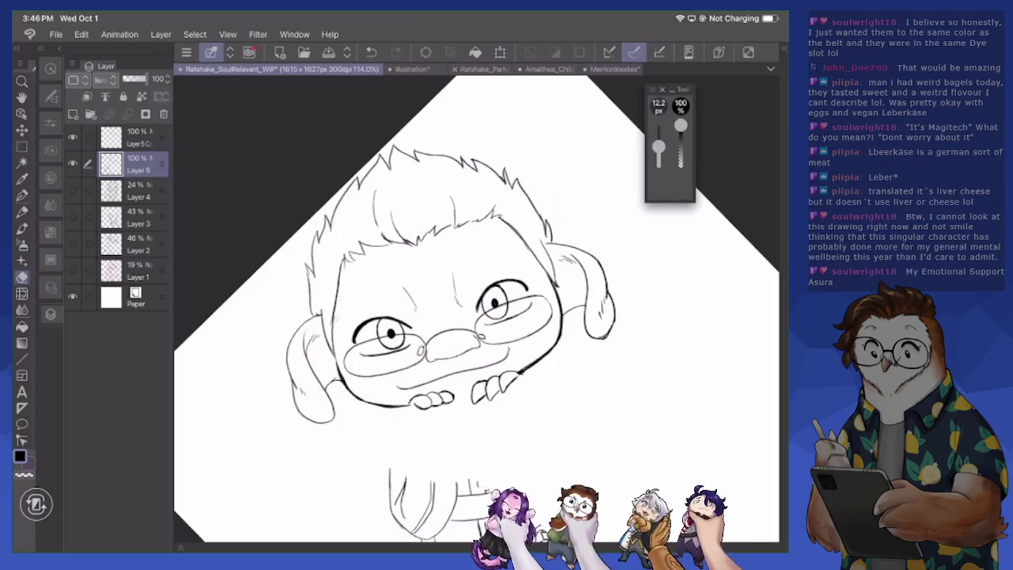
pyautogui.moveTo(343, 255)
pyautogui.mouseDown()
pyautogui.moveTo(339, 278)
pyautogui.moveTo(344, 269)
pyautogui.mouseUp()
pyautogui.press('p')
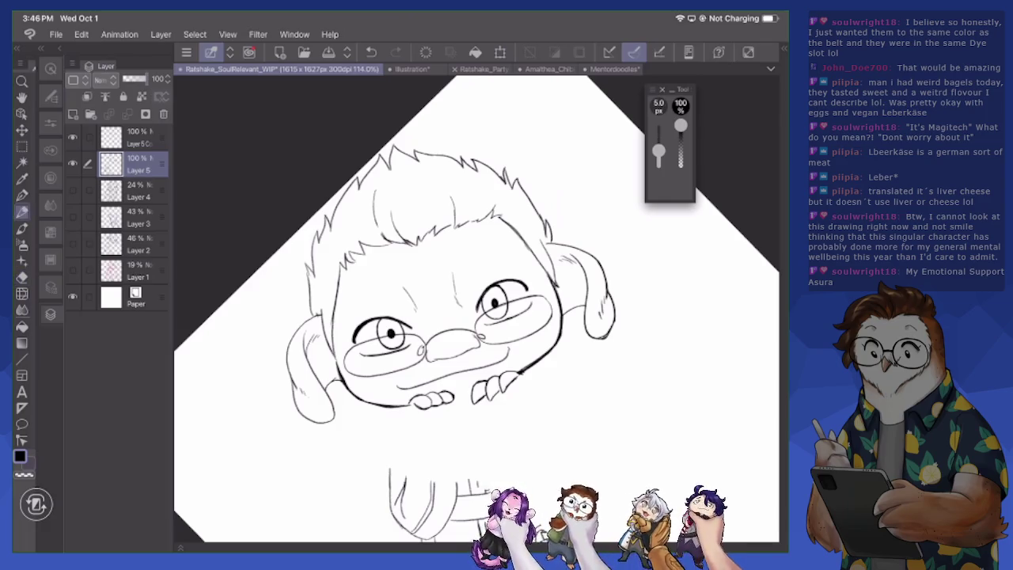
pyautogui.moveTo(503, 210); pyautogui.dragTo(498, 220)
pyautogui.scroll(-5, 475, 309)
# Pan to the legs and add a stroke to the lower leaf buckle
pyautogui.scroll(-3, 474, 309)
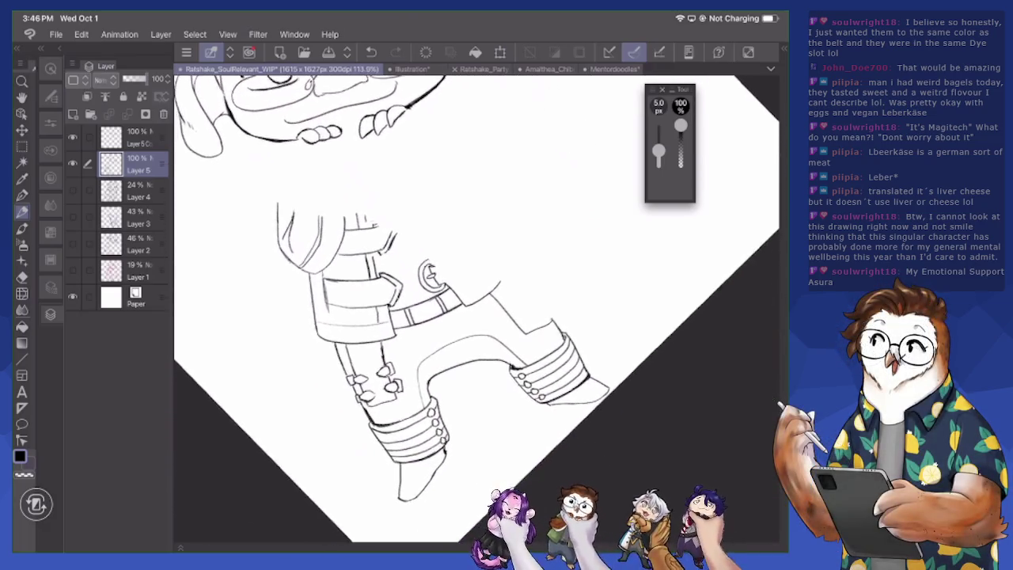
pyautogui.scroll(3, 358, 383)
pyautogui.moveTo(351, 395); pyautogui.dragTo(356, 404)
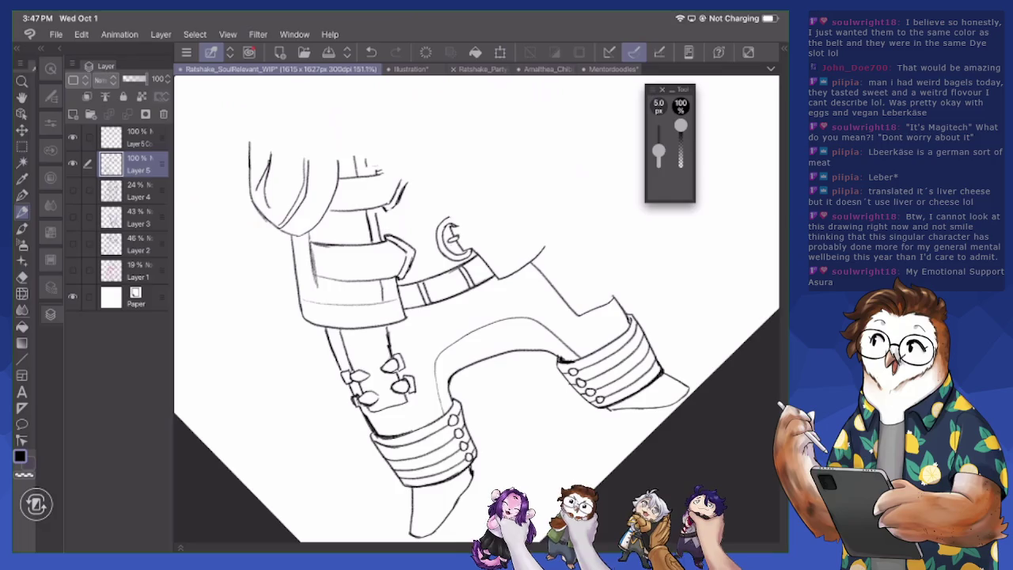
# Zoom out over the whole figure and turn Layer 4's beard sketch back on
pyautogui.hscroll(3, 475, 316)
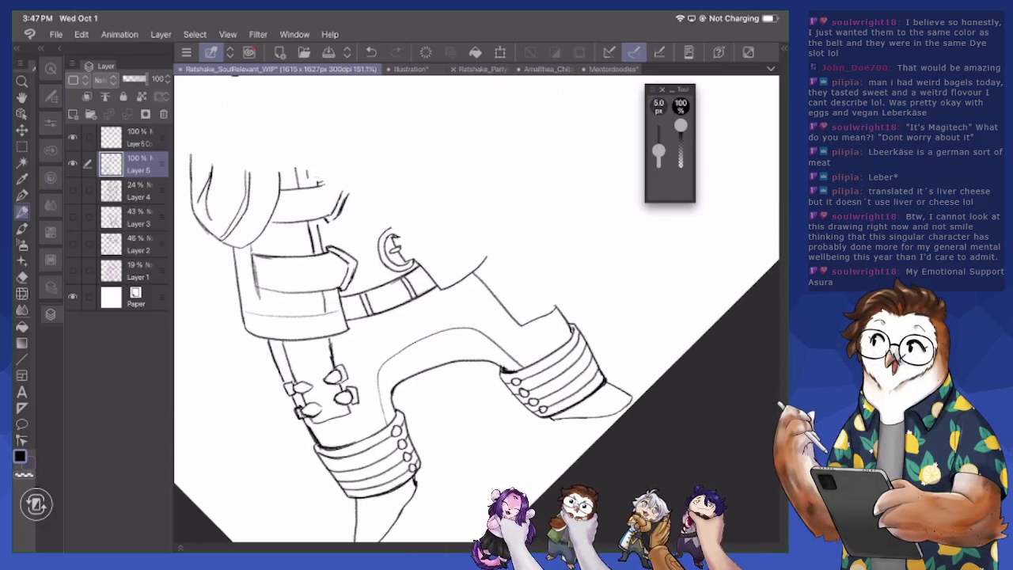
pyautogui.scroll(2, 475, 309)
pyautogui.scroll(3, 475, 308)
pyautogui.scroll(3, 475, 309)
pyautogui.scroll(2, 475, 308)
pyautogui.scroll(-1, 475, 309)
pyautogui.scroll(-3, 474, 308)
pyautogui.scroll(-1, 474, 309)
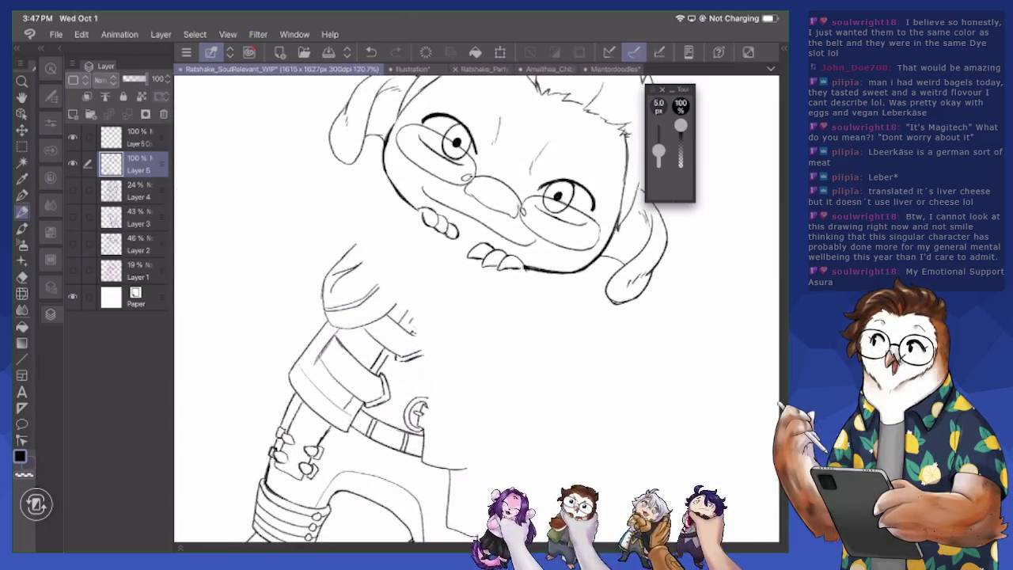
pyautogui.scroll(-3, 474, 308)
pyautogui.scroll(-1, 474, 309)
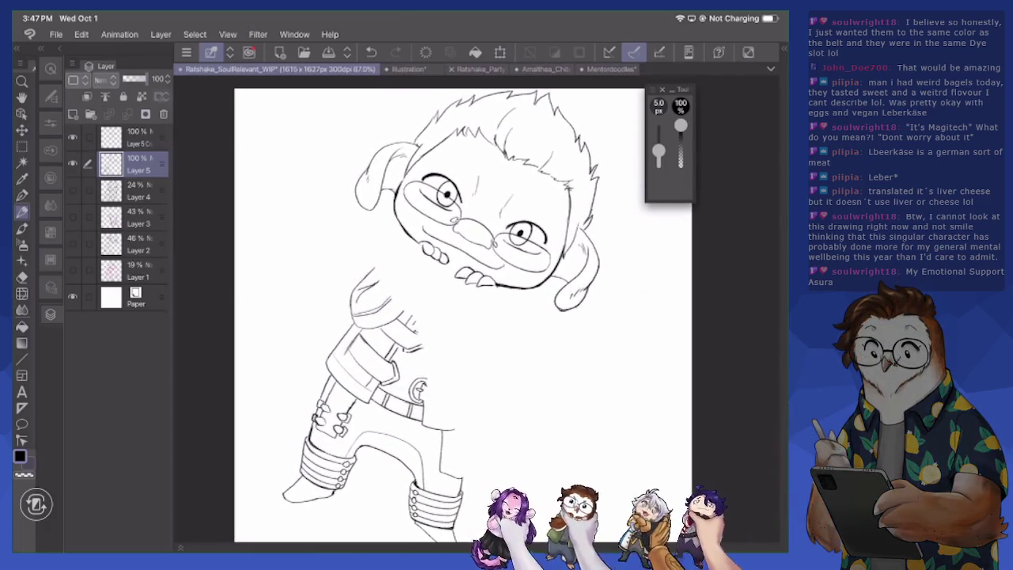
pyautogui.click(72, 190)
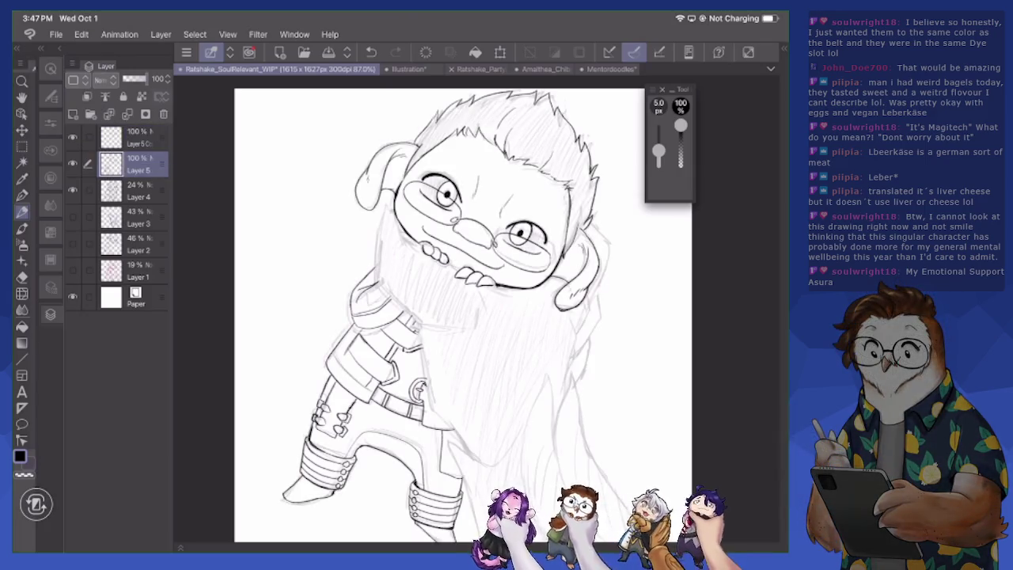
# Create Layer 6 and trace the beard's left edge, waves, right edge and an inner strand
pyautogui.click(72, 113)
pyautogui.scroll(-1, 443, 316)
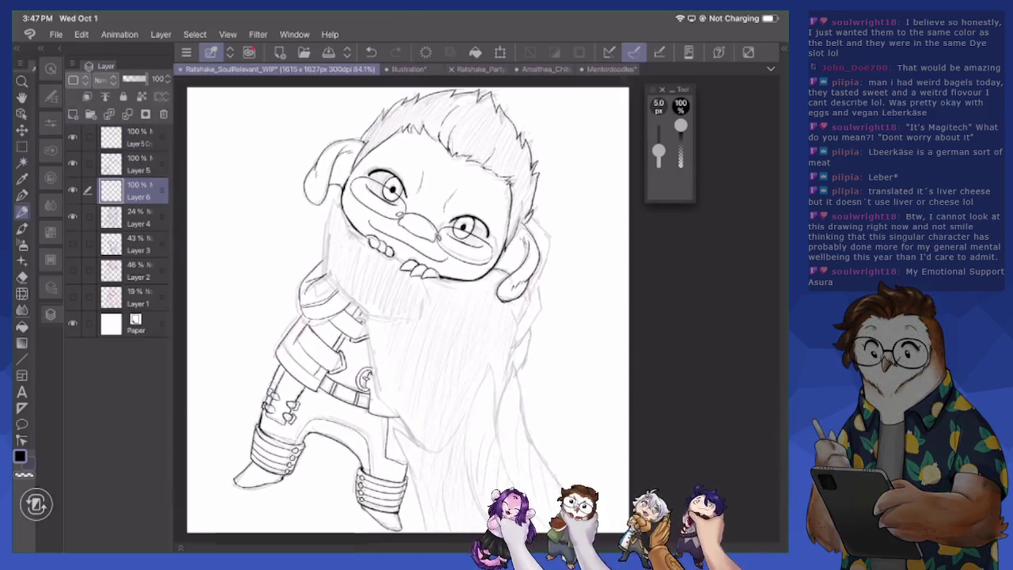
pyautogui.moveTo(342, 222)
pyautogui.mouseDown()
pyautogui.moveTo(347, 310)
pyautogui.moveTo(372, 334)
pyautogui.moveTo(385, 412)
pyautogui.moveTo(417, 453)
pyautogui.mouseUp()
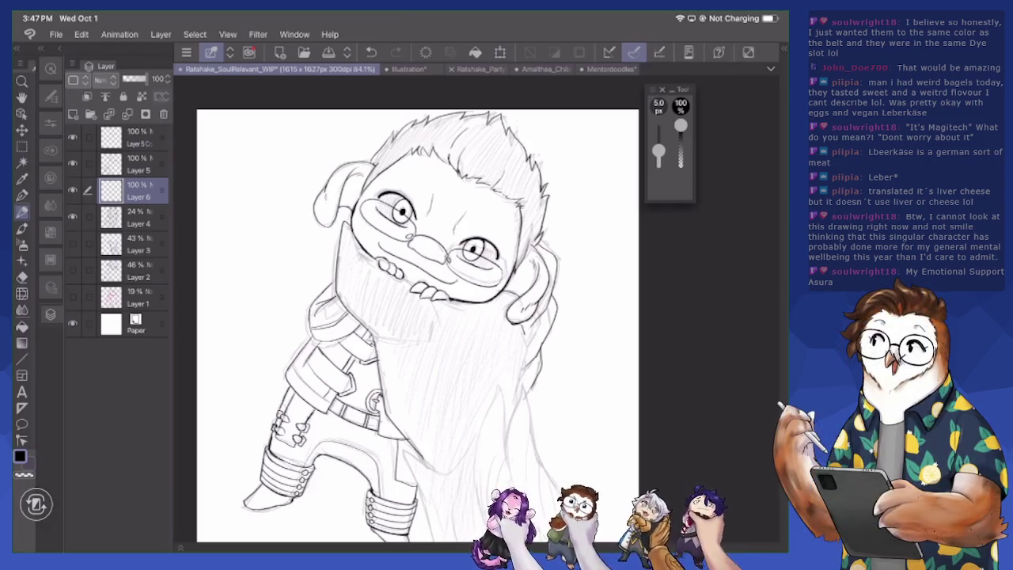
pyautogui.scroll(-5, 417, 317)
pyautogui.moveTo(407, 315)
pyautogui.mouseDown()
pyautogui.moveTo(447, 337)
pyautogui.moveTo(475, 308)
pyautogui.mouseUp()
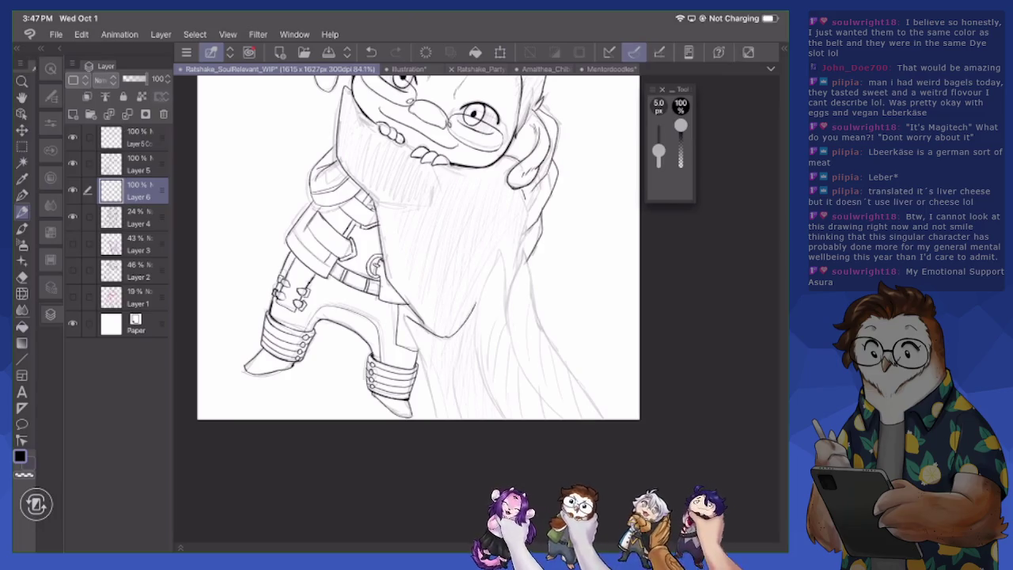
pyautogui.moveTo(478, 364)
pyautogui.mouseDown()
pyautogui.moveTo(496, 246)
pyautogui.moveTo(513, 354)
pyautogui.moveTo(568, 419)
pyautogui.mouseUp()
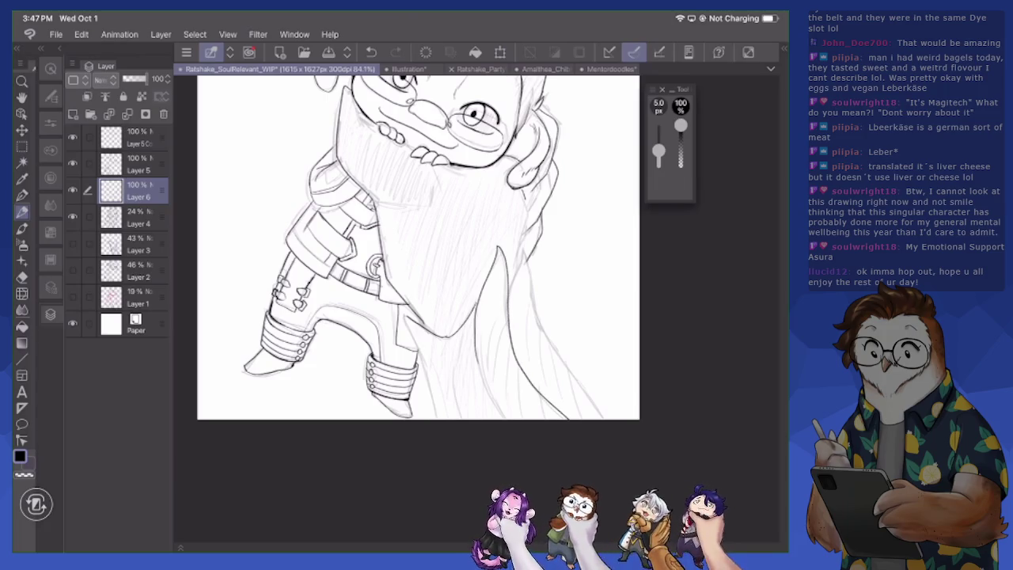
pyautogui.moveTo(473, 331); pyautogui.dragTo(503, 419)
pyautogui.moveTo(511, 291)
pyautogui.mouseDown()
pyautogui.moveTo(522, 247)
pyautogui.moveTo(555, 353)
pyautogui.moveTo(606, 419)
pyautogui.mouseUp()
pyautogui.moveTo(404, 314); pyautogui.dragTo(432, 402)
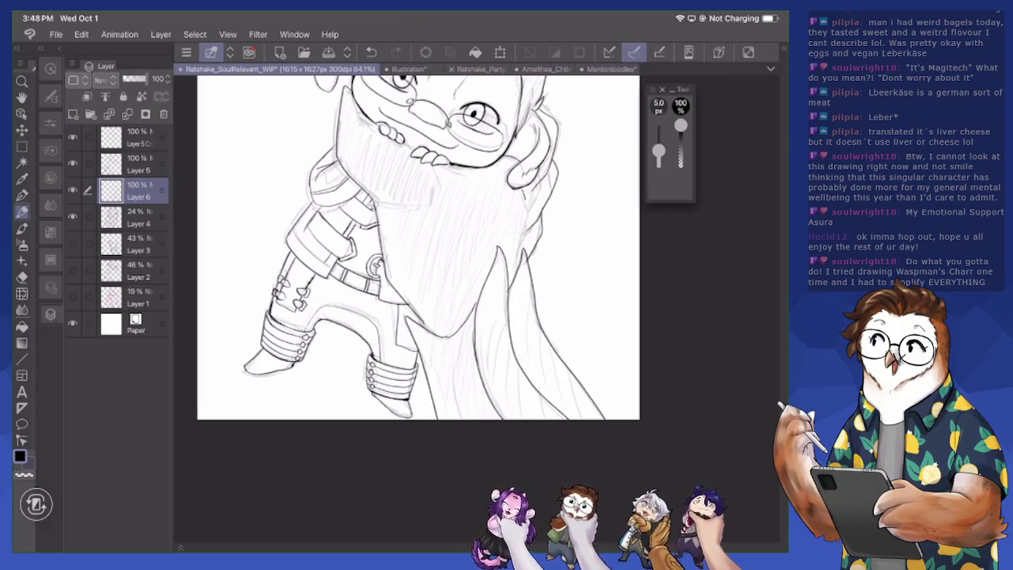
# On Layer 6, add faint strand strokes inside the beard and draw its left edge by the belt
pyautogui.scroll(5, 419, 246)
pyautogui.press('e')
pyautogui.press('p')
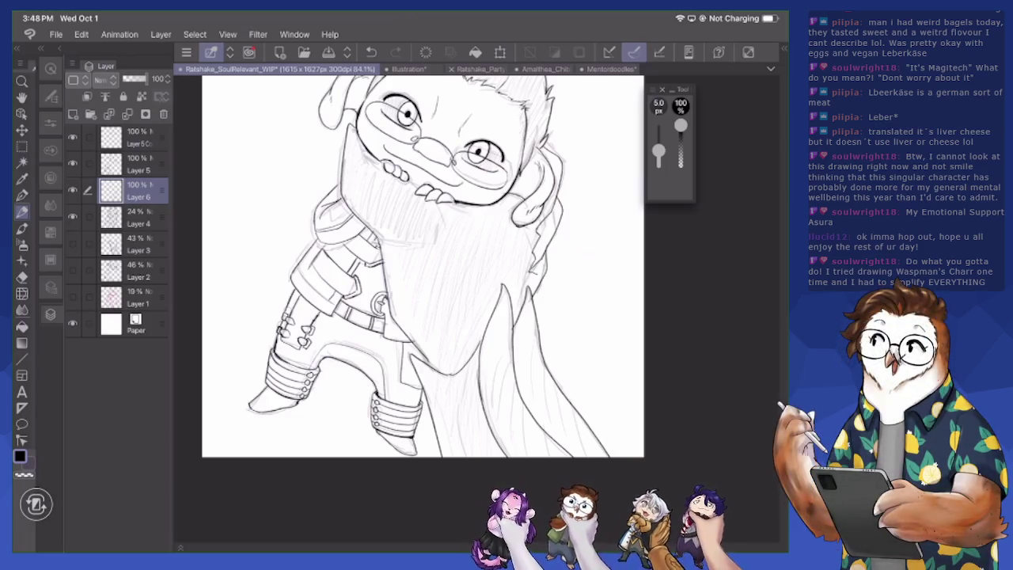
pyautogui.press('e')
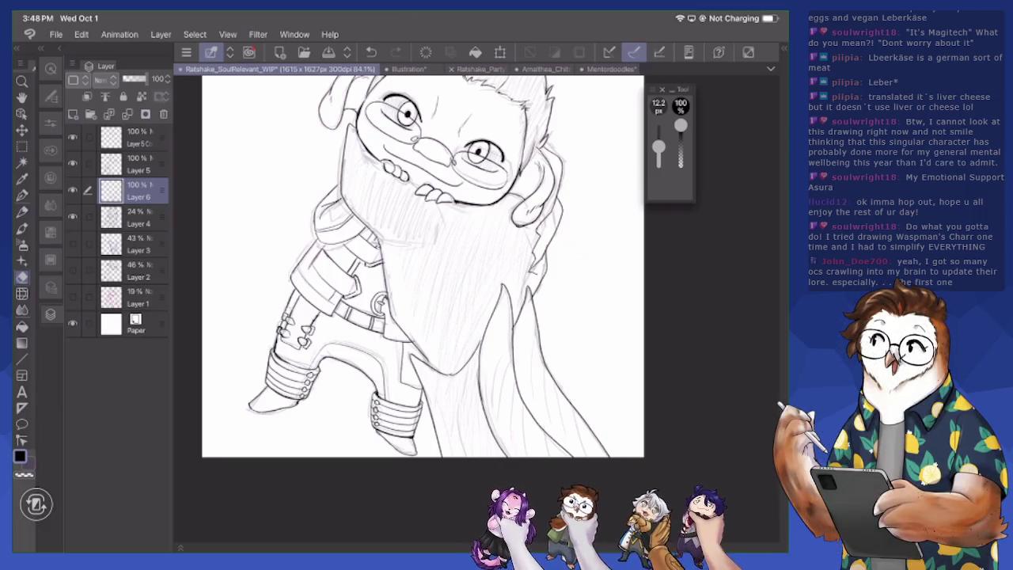
pyautogui.press('p')
pyautogui.moveTo(360, 218); pyautogui.dragTo(415, 251)
pyautogui.moveTo(445, 204)
pyautogui.mouseDown()
pyautogui.moveTo(444, 242)
pyautogui.moveTo(385, 299)
pyautogui.mouseUp()
pyautogui.moveTo(382, 253); pyautogui.dragTo(389, 315)
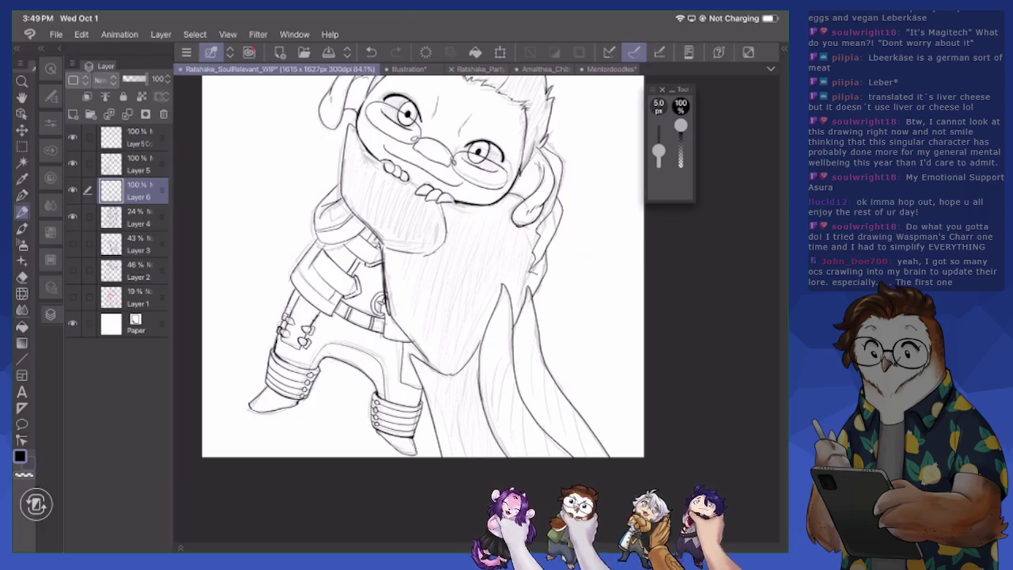
# Erase the rough beard left edge and add short dark strokes inside the beard
pyautogui.press('e')
pyautogui.moveTo(381, 252)
pyautogui.mouseDown()
pyautogui.moveTo(386, 310)
pyautogui.moveTo(391, 318)
pyautogui.moveTo(384, 258)
pyautogui.moveTo(392, 312)
pyautogui.moveTo(423, 360)
pyautogui.moveTo(402, 329)
pyautogui.mouseUp()
pyautogui.press('p')
pyautogui.press('e')
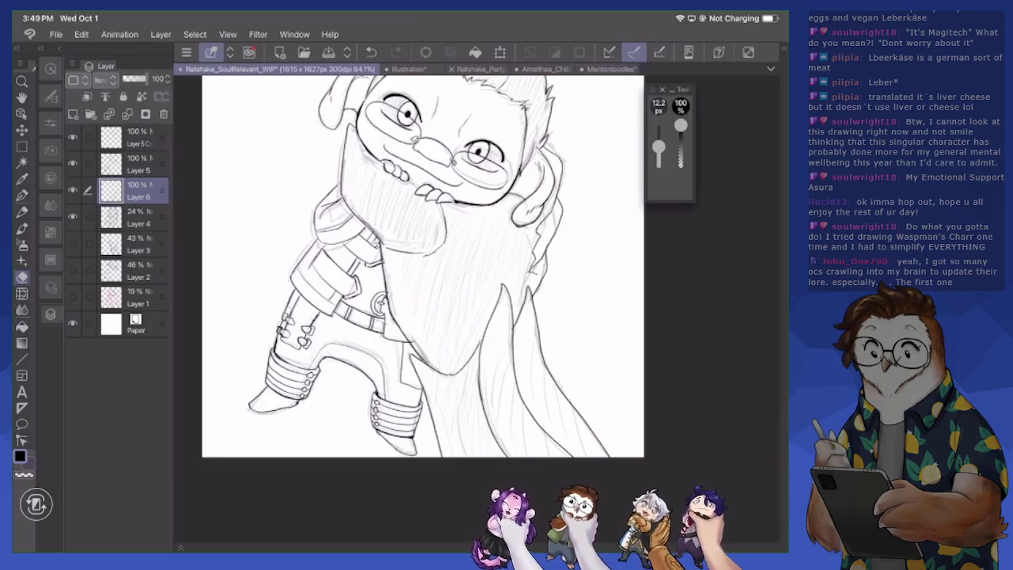
pyautogui.press('p')
pyautogui.moveTo(388, 249)
pyautogui.mouseDown()
pyautogui.moveTo(432, 253)
pyautogui.moveTo(423, 260)
pyautogui.moveTo(445, 247)
pyautogui.mouseUp()
pyautogui.press('e')
pyautogui.press('p')
pyautogui.moveTo(444, 207); pyautogui.dragTo(443, 225)
pyautogui.moveTo(425, 251); pyautogui.dragTo(436, 244)
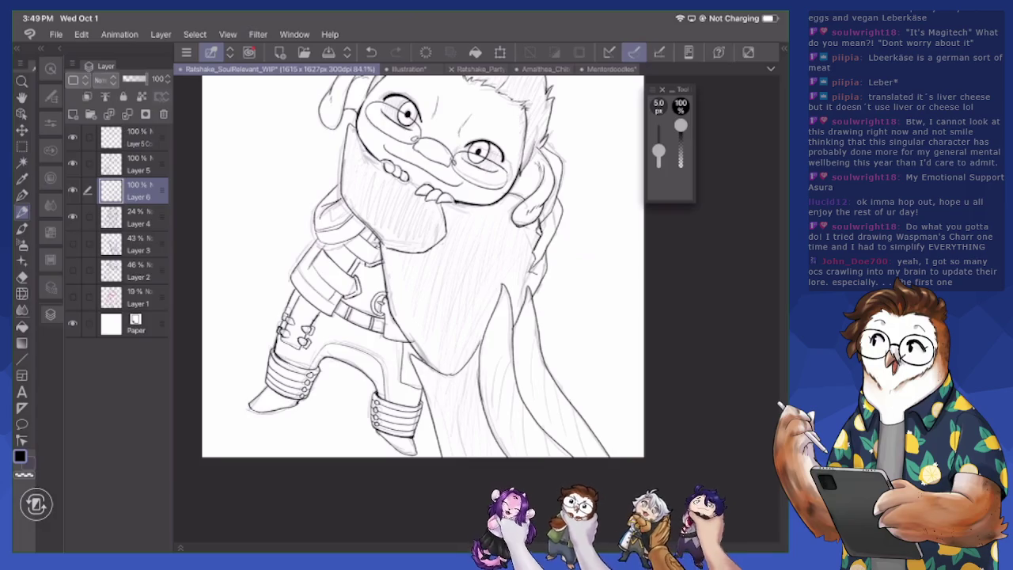
# Erase stray lines at the hair edge, touch it up, and add more beard hatching strands
pyautogui.press('e')
pyautogui.moveTo(539, 219); pyautogui.dragTo(539, 233)
pyautogui.moveTo(531, 273)
pyautogui.mouseDown()
pyautogui.moveTo(534, 256)
pyautogui.moveTo(535, 290)
pyautogui.mouseUp()
pyautogui.press('p')
pyautogui.moveTo(536, 247); pyautogui.dragTo(537, 264)
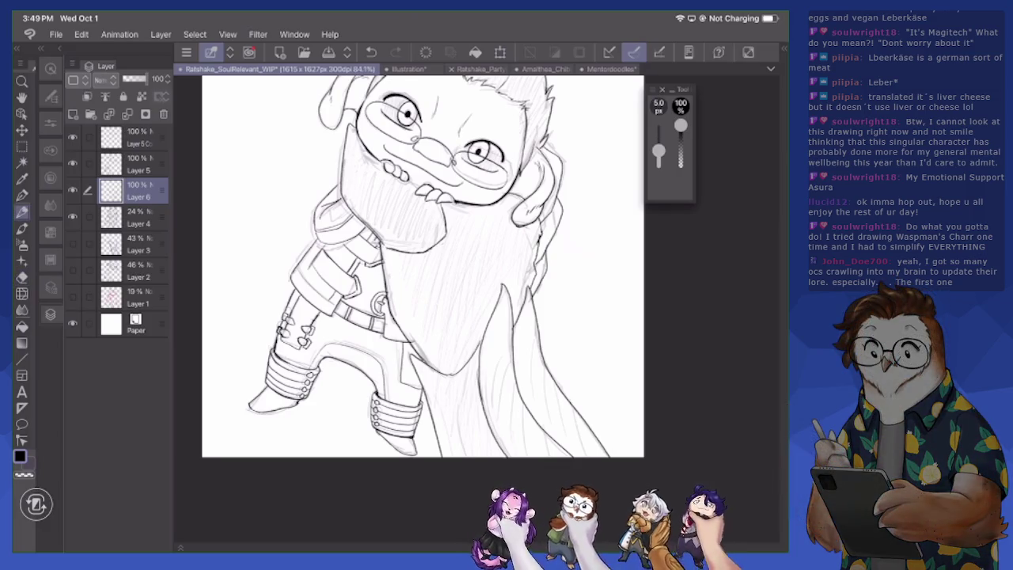
pyautogui.moveTo(403, 253); pyautogui.dragTo(420, 249)
pyautogui.moveTo(420, 250)
pyautogui.mouseDown()
pyautogui.moveTo(444, 221)
pyautogui.moveTo(422, 243)
pyautogui.mouseUp()
pyautogui.moveTo(421, 245); pyautogui.dragTo(440, 219)
pyautogui.scroll(-3, 423, 265)
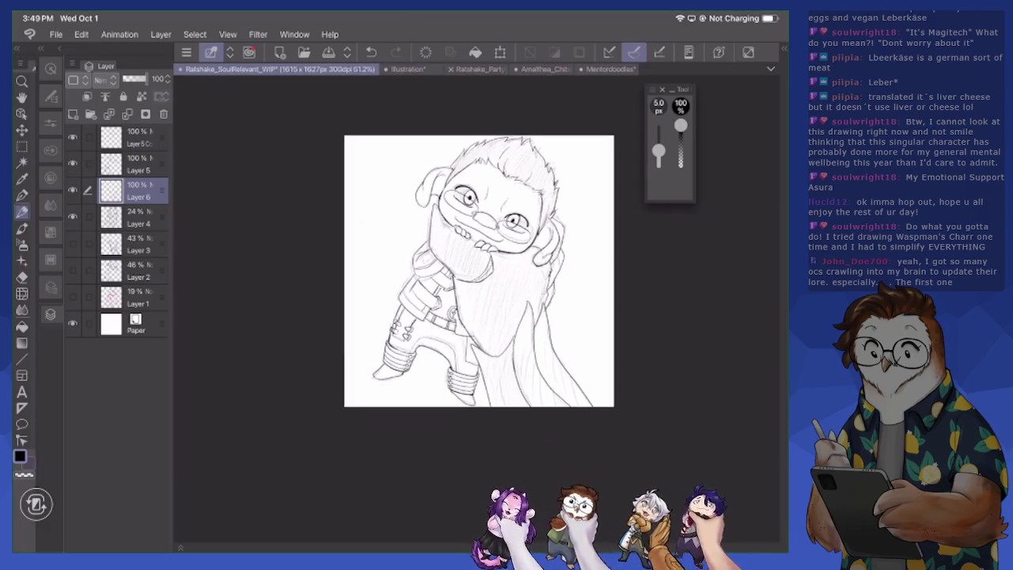
# Sketch the beard's left and upper-left outline
pyautogui.scroll(5, 423, 265)
pyautogui.scroll(-3, 372, 253)
pyautogui.scroll(-1, 372, 261)
pyautogui.scroll(1, 455, 261)
pyautogui.scroll(2, 454, 261)
pyautogui.scroll(2, 455, 261)
pyautogui.scroll(2, 455, 261)
pyautogui.scroll(-2, 455, 301)
pyautogui.scroll(-1, 455, 300)
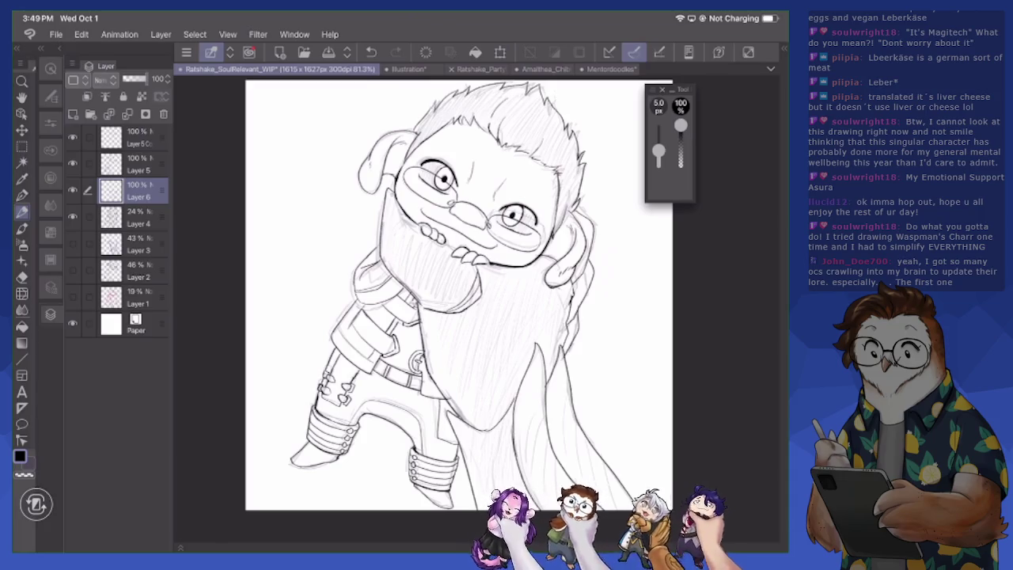
pyautogui.scroll(2, 419, 343)
pyautogui.scroll(2, 419, 342)
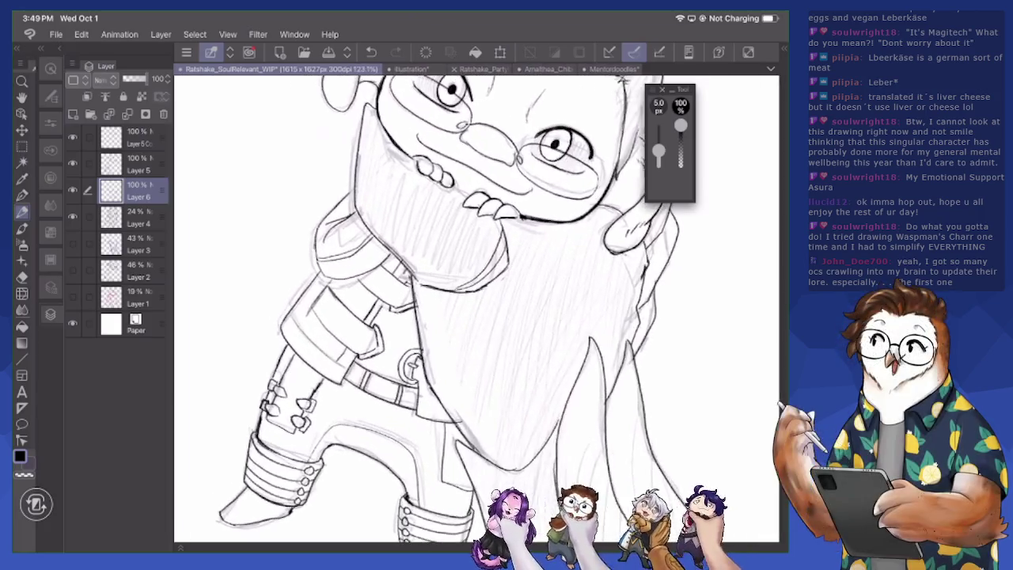
pyautogui.scroll(1, 420, 343)
pyautogui.moveTo(317, 244)
pyautogui.mouseDown()
pyautogui.moveTo(319, 266)
pyautogui.moveTo(336, 279)
pyautogui.mouseUp()
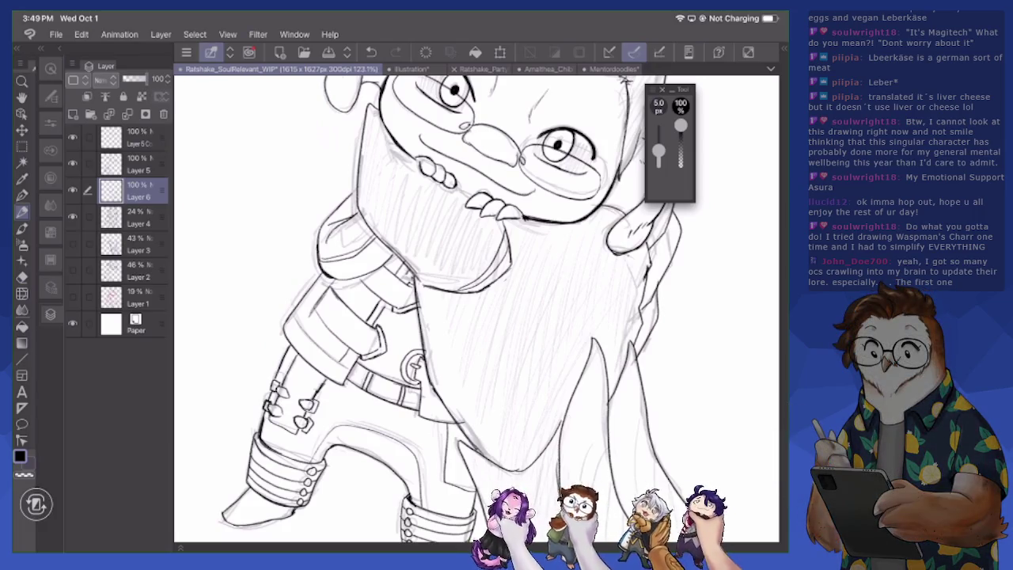
pyautogui.moveTo(316, 229)
pyautogui.mouseDown()
pyautogui.moveTo(321, 265)
pyautogui.moveTo(319, 226)
pyautogui.mouseUp()
pyautogui.moveTo(354, 188)
pyautogui.mouseDown()
pyautogui.moveTo(330, 213)
pyautogui.moveTo(350, 195)
pyautogui.mouseUp()
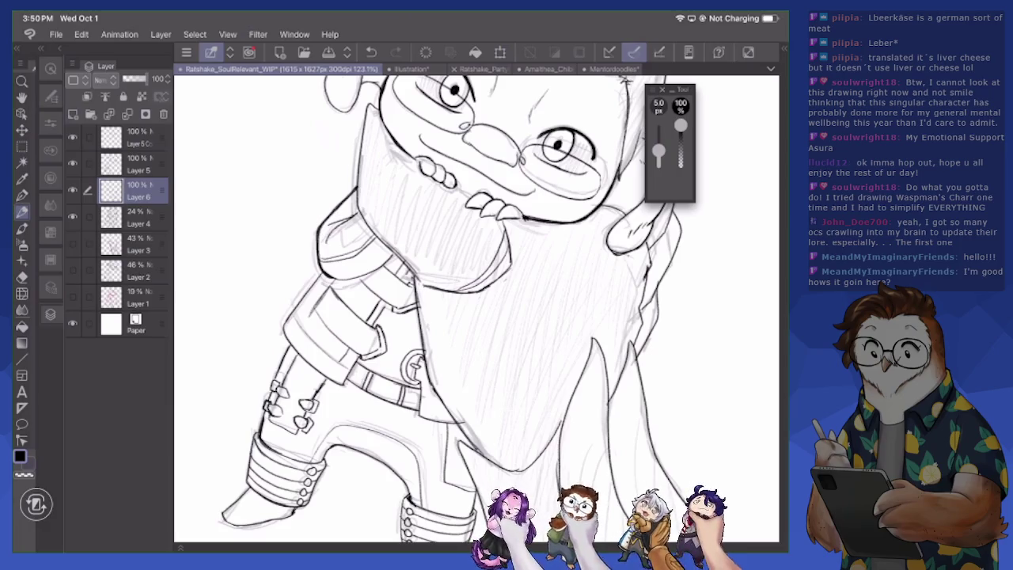
# On Layer 5, draw a short stroke joining the chin line to the teeth
pyautogui.scroll(-2, 475, 309)
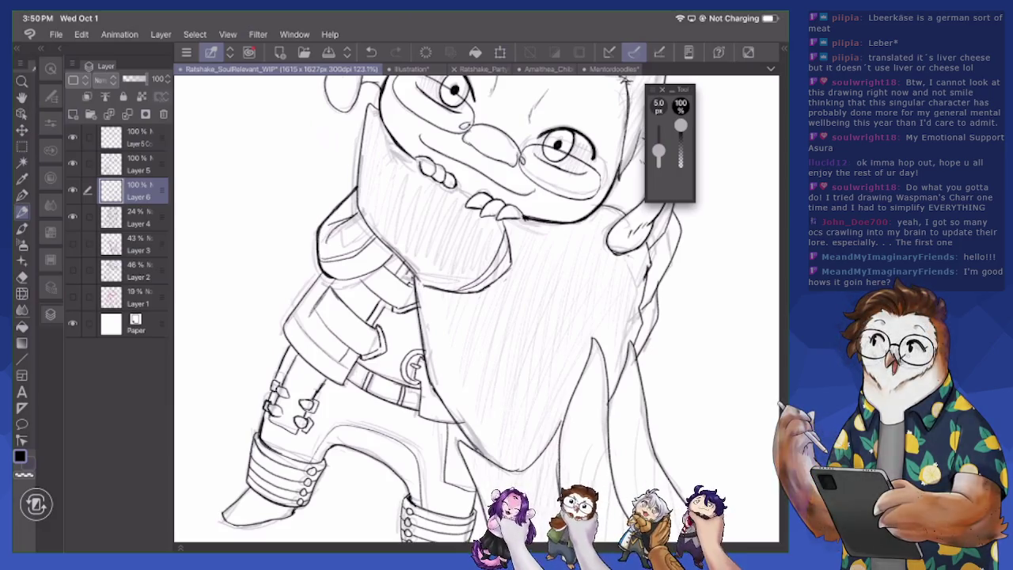
pyautogui.scroll(-3, 475, 309)
pyautogui.scroll(-2, 475, 308)
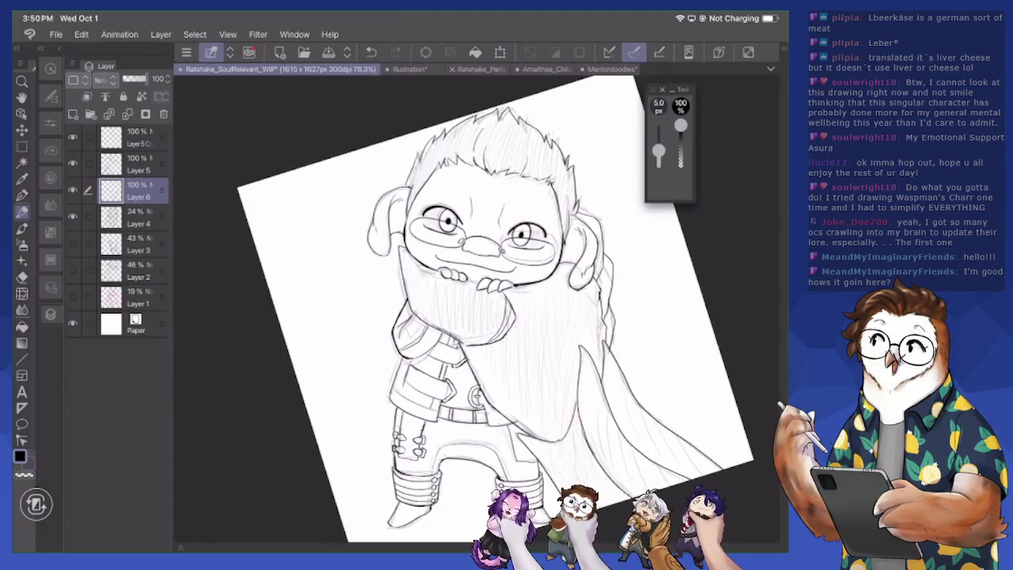
pyautogui.scroll(-2, 491, 308)
pyautogui.scroll(-2, 491, 308)
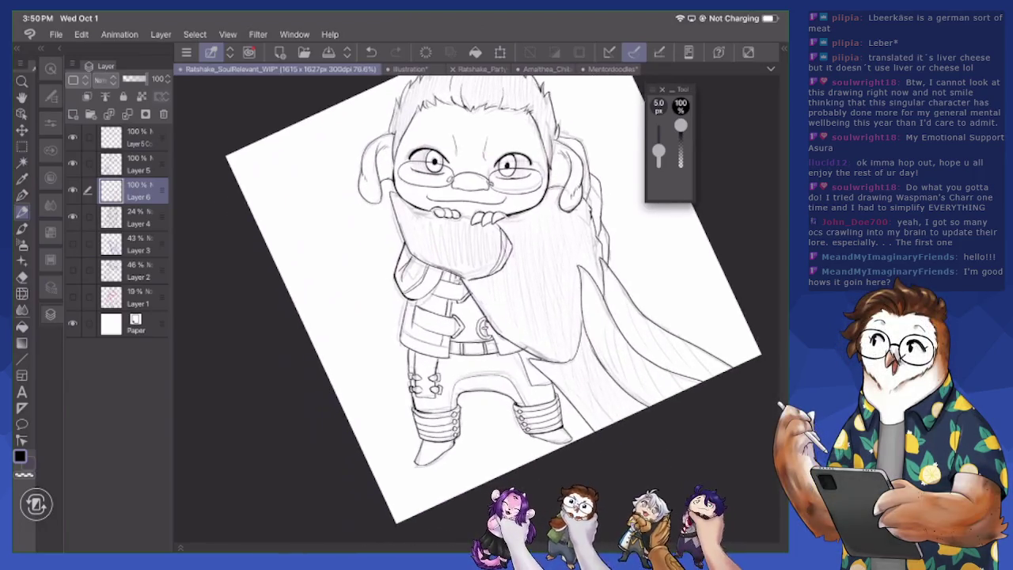
pyautogui.scroll(-1, 505, 309)
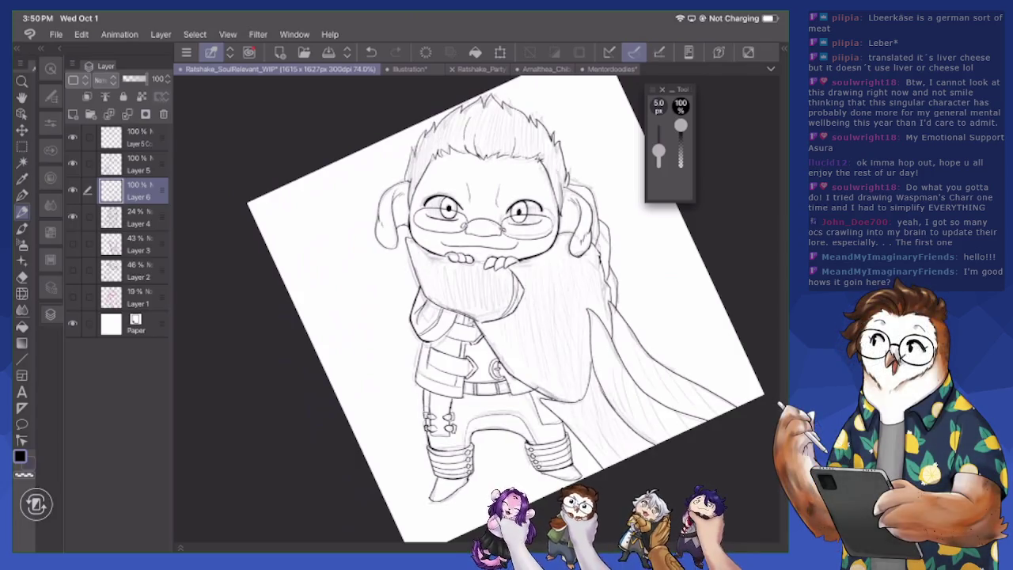
pyautogui.scroll(-1, 506, 309)
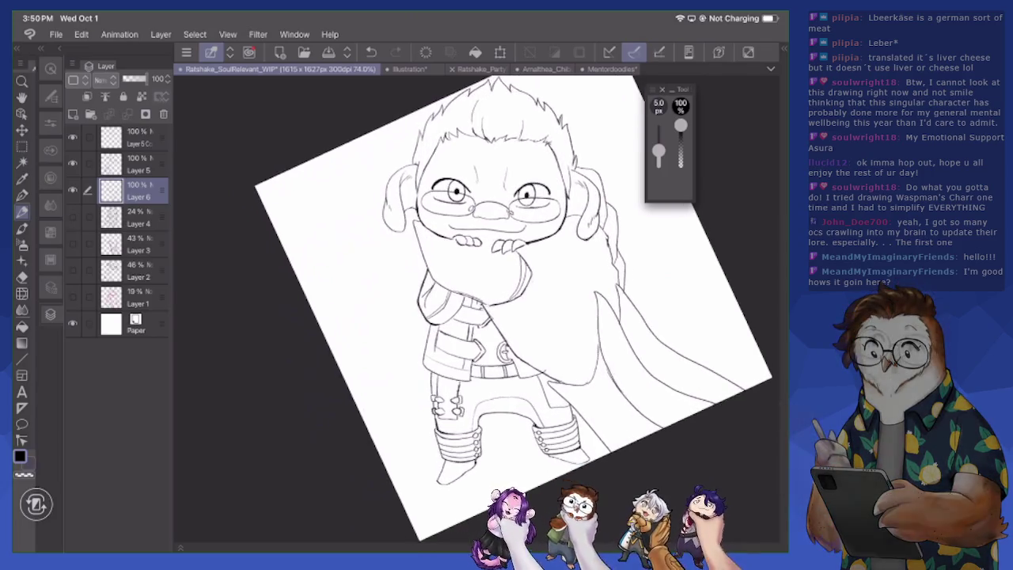
pyautogui.scroll(2, 506, 308)
pyautogui.scroll(1, 426, 311)
pyautogui.scroll(5, 425, 311)
pyautogui.scroll(3, 426, 311)
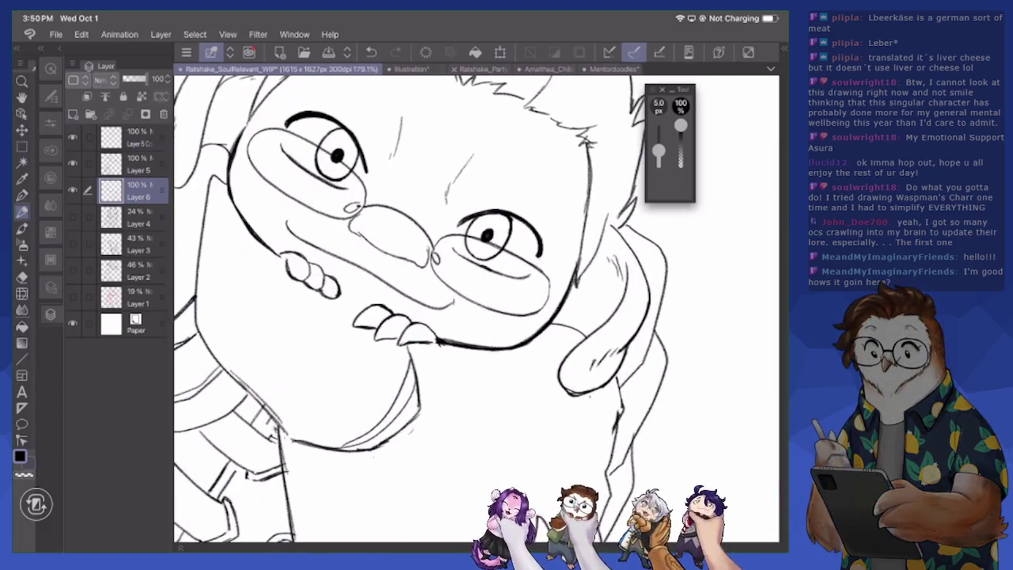
pyautogui.click(134, 164)
pyautogui.moveTo(340, 297); pyautogui.dragTo(364, 310)
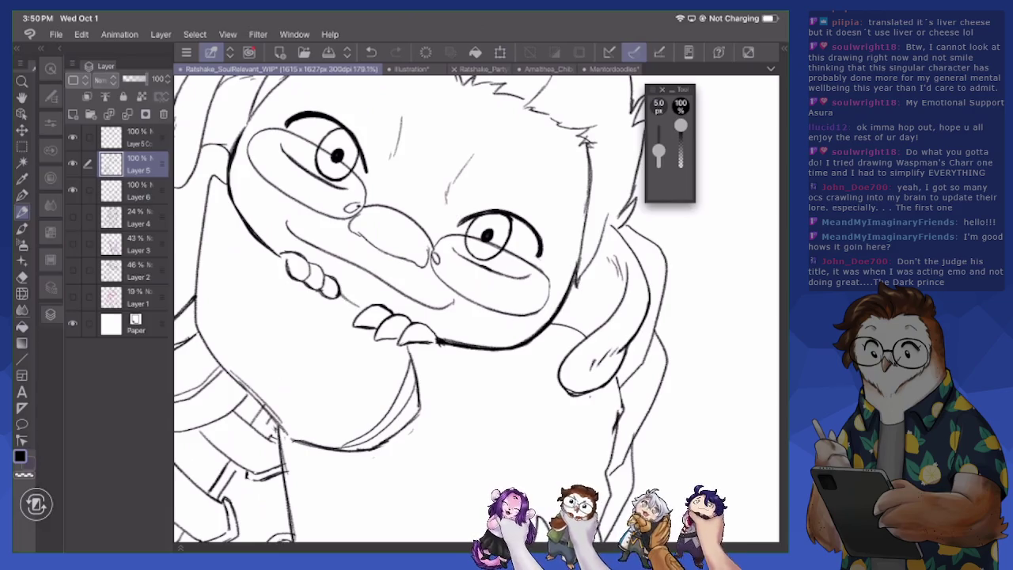
# Ink the left edge of the sleeve cuff
pyautogui.scroll(-3, 474, 305)
pyautogui.scroll(-2, 475, 305)
pyautogui.scroll(-2, 475, 305)
pyautogui.scroll(-1, 490, 273)
pyautogui.scroll(1, 475, 304)
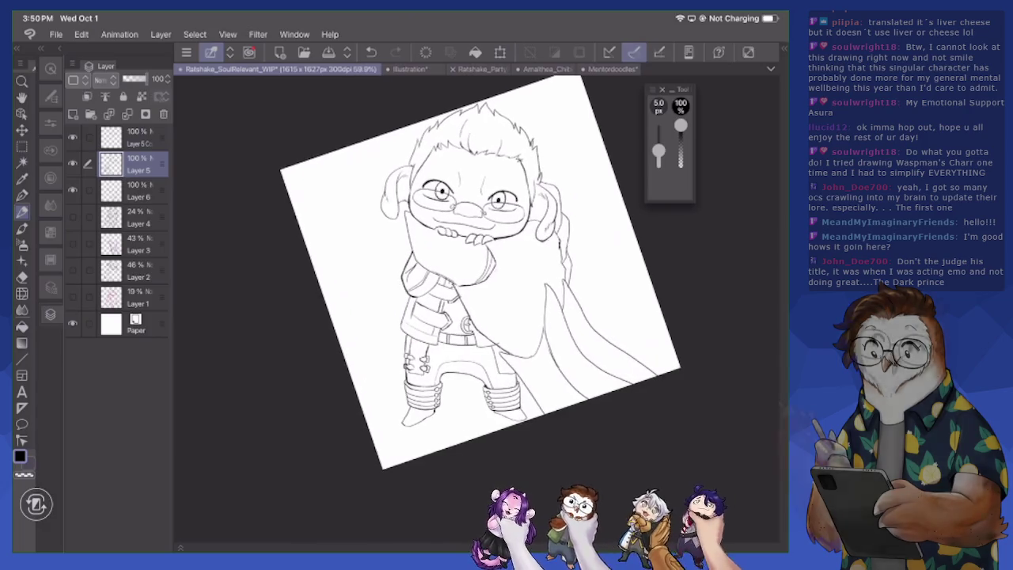
pyautogui.scroll(1, 474, 305)
pyautogui.scroll(1, 475, 305)
pyautogui.scroll(3, 475, 305)
pyautogui.scroll(3, 475, 304)
pyautogui.scroll(2, 475, 305)
pyautogui.moveTo(336, 328); pyautogui.dragTo(328, 362)
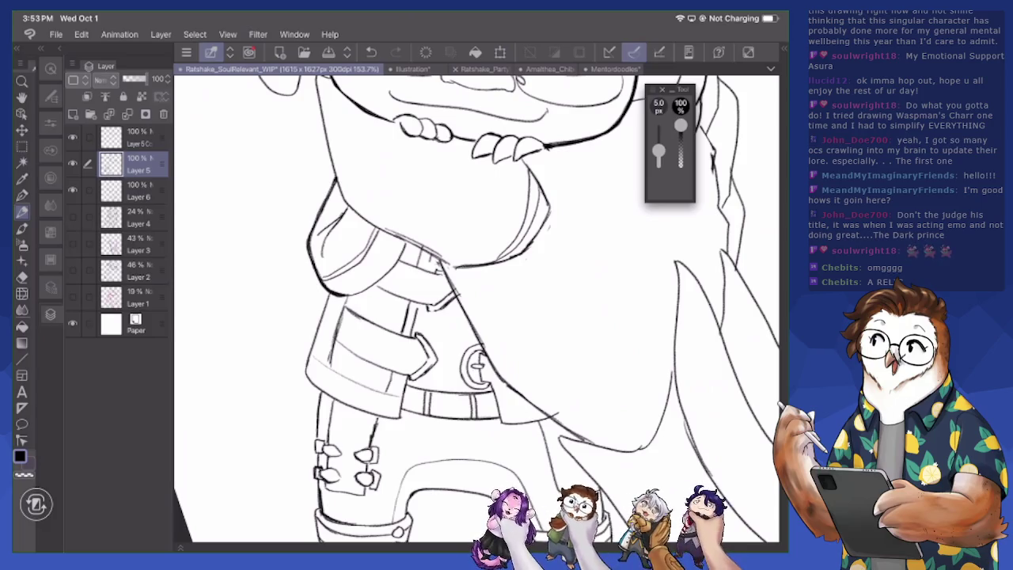
# Darken the sleeve's top outline and extend the diagonal torso line downward
pyautogui.scroll(2, 475, 309)
pyautogui.scroll(2, 475, 308)
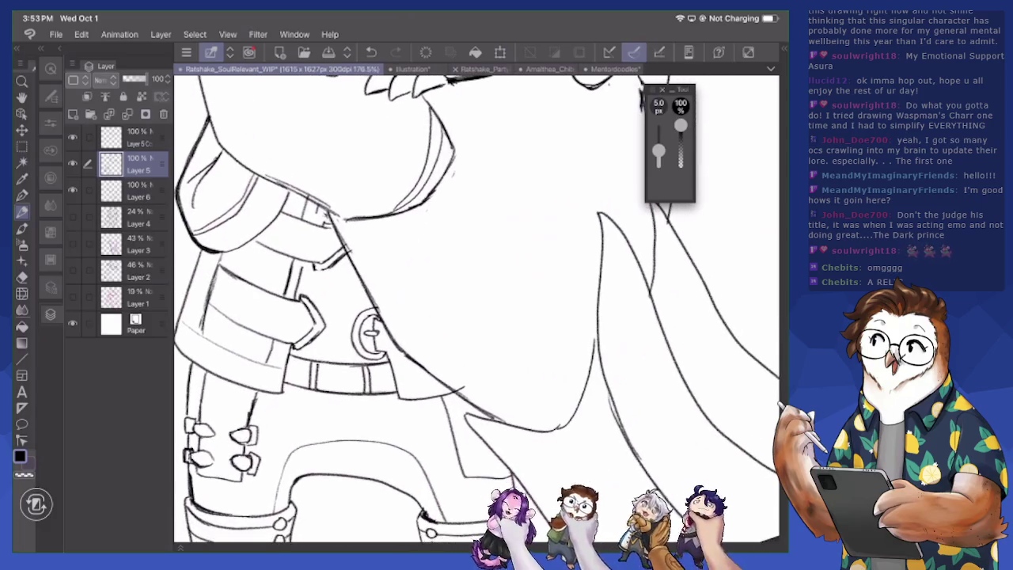
pyautogui.moveTo(261, 226); pyautogui.dragTo(334, 280)
pyautogui.moveTo(283, 252); pyautogui.dragTo(384, 307)
pyautogui.moveTo(333, 277)
pyautogui.mouseDown()
pyautogui.moveTo(386, 309)
pyautogui.moveTo(378, 316)
pyautogui.moveTo(417, 391)
pyautogui.mouseUp()
pyautogui.moveTo(378, 323); pyautogui.dragTo(447, 442)
# Erase stray marks near the collar strap and leftover body lines below the head
pyautogui.scroll(-3, 475, 308)
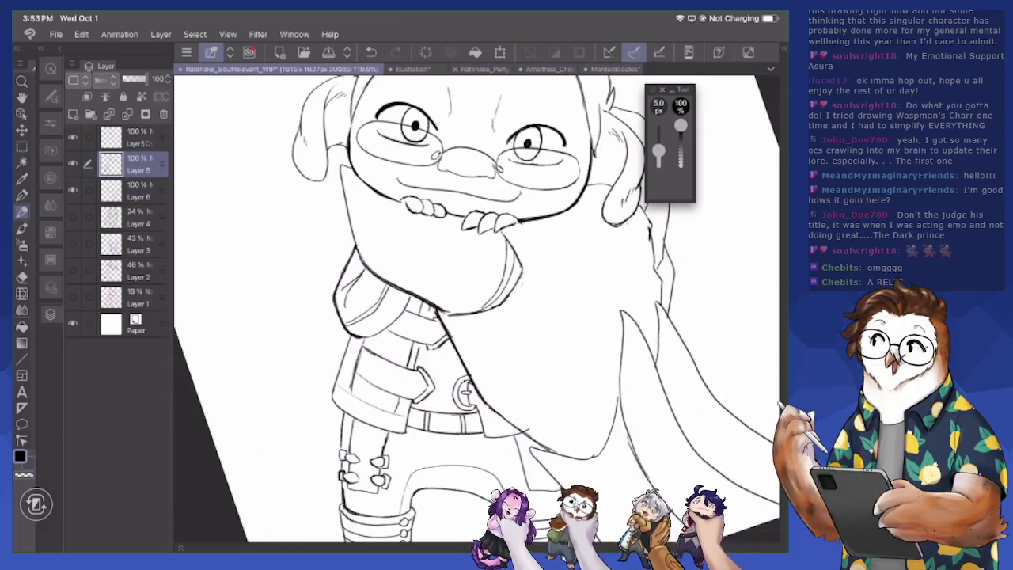
pyautogui.scroll(3, 475, 309)
pyautogui.press('e')
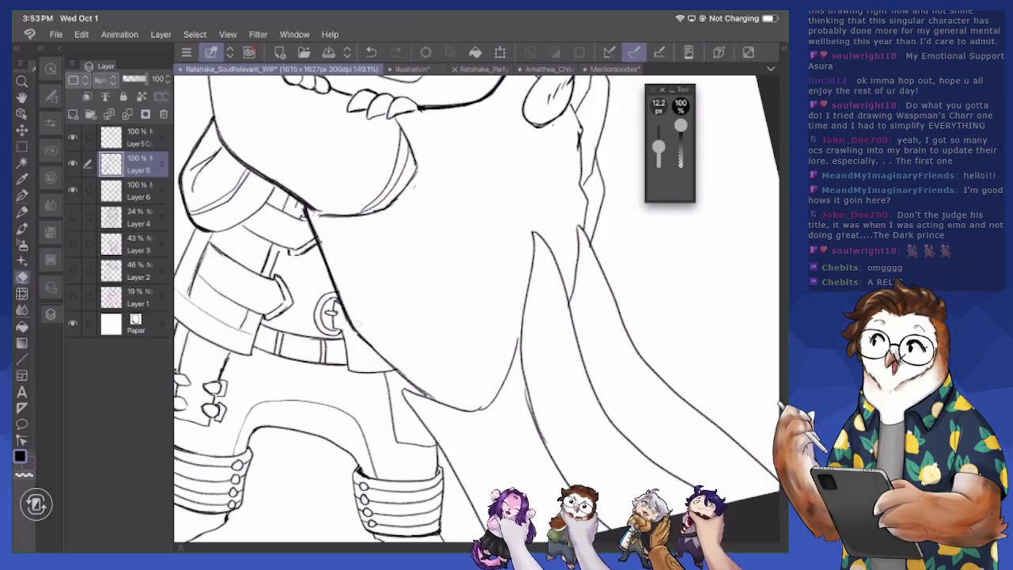
pyautogui.moveTo(319, 249); pyautogui.dragTo(324, 215)
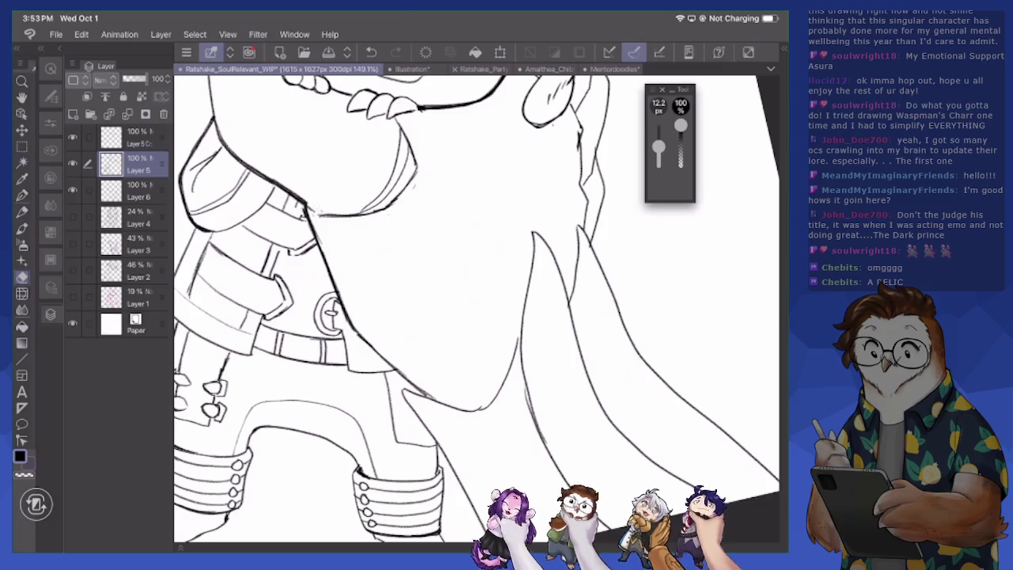
pyautogui.scroll(-5, 475, 308)
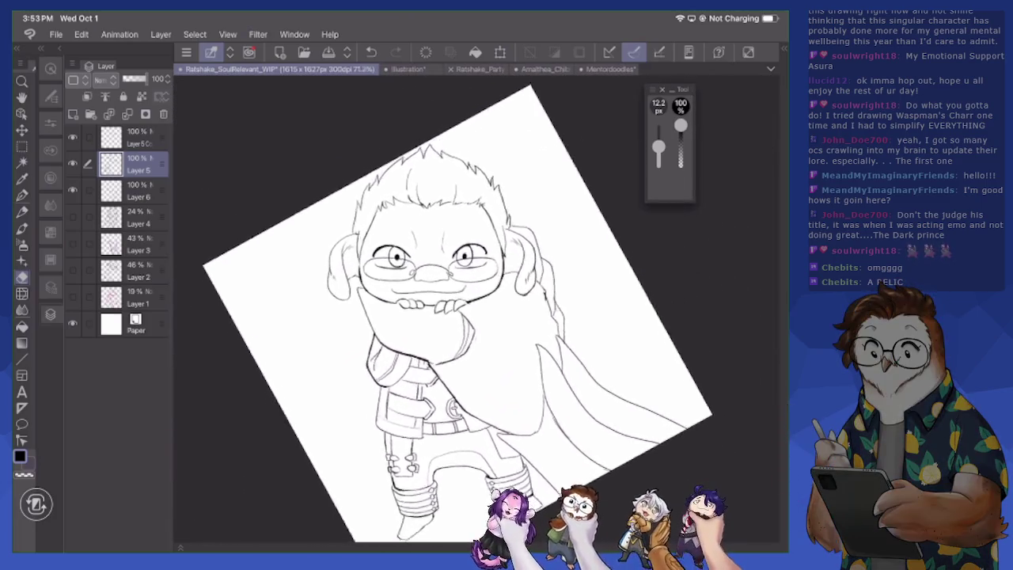
pyautogui.scroll(1, 475, 309)
pyautogui.scroll(1, 475, 309)
pyautogui.scroll(2, 474, 308)
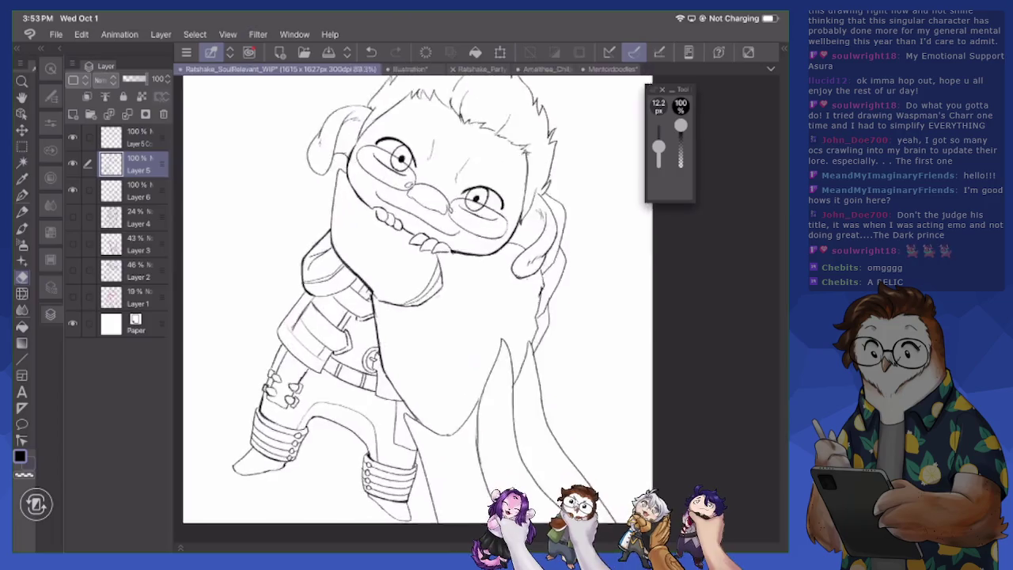
pyautogui.scroll(2, 474, 308)
pyautogui.scroll(2, 475, 309)
pyautogui.scroll(1, 475, 309)
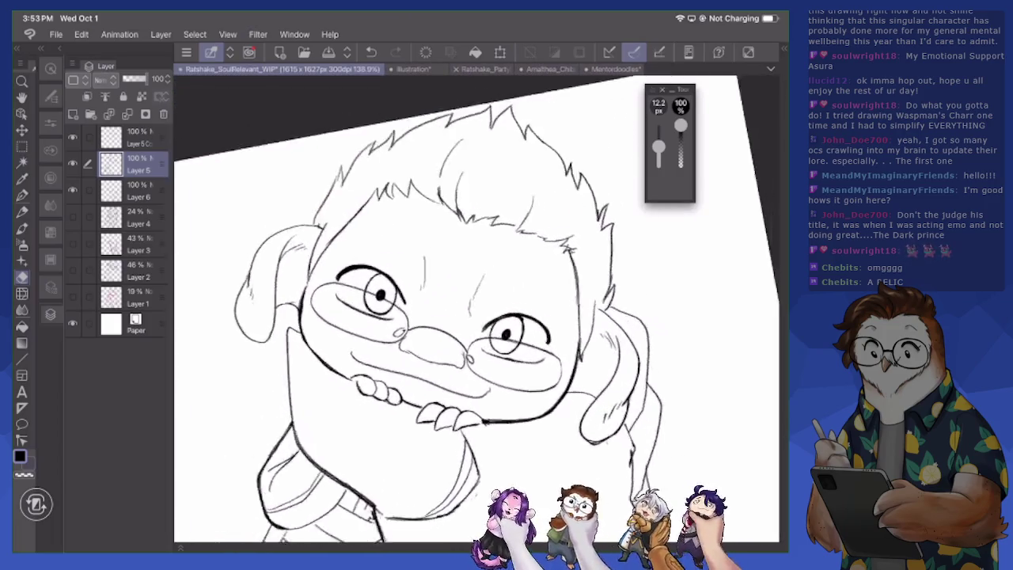
pyautogui.moveTo(681, 483); pyautogui.dragTo(333, 506)
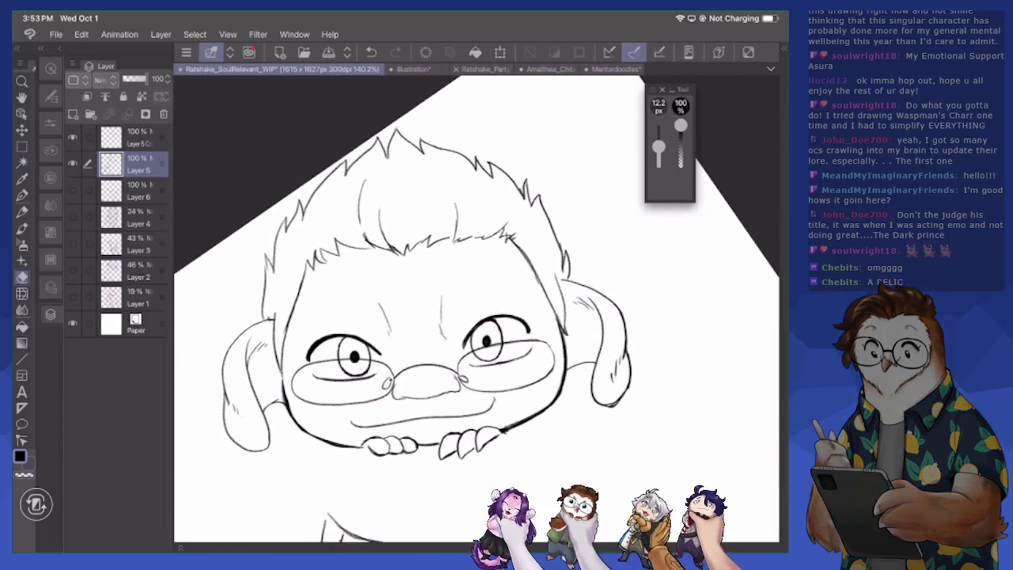
pyautogui.keyDown('ctrl'); pyautogui.click(134, 190); pyautogui.keyUp('ctrl')
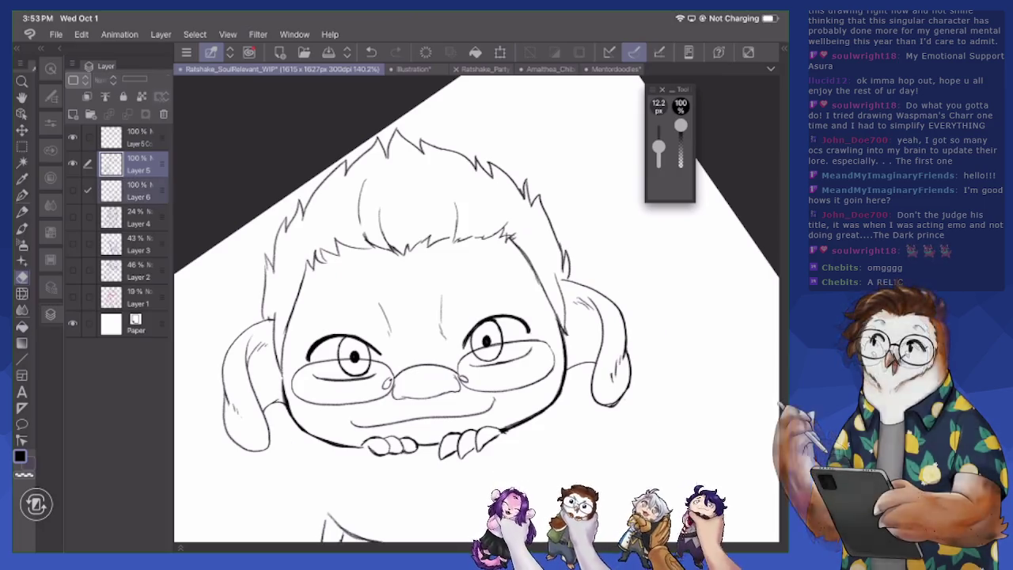
# Duplicate Layers 5 and 6 and merge the copies into one line-art layer
pyautogui.click(72, 190)
pyautogui.rightClick(140, 165)
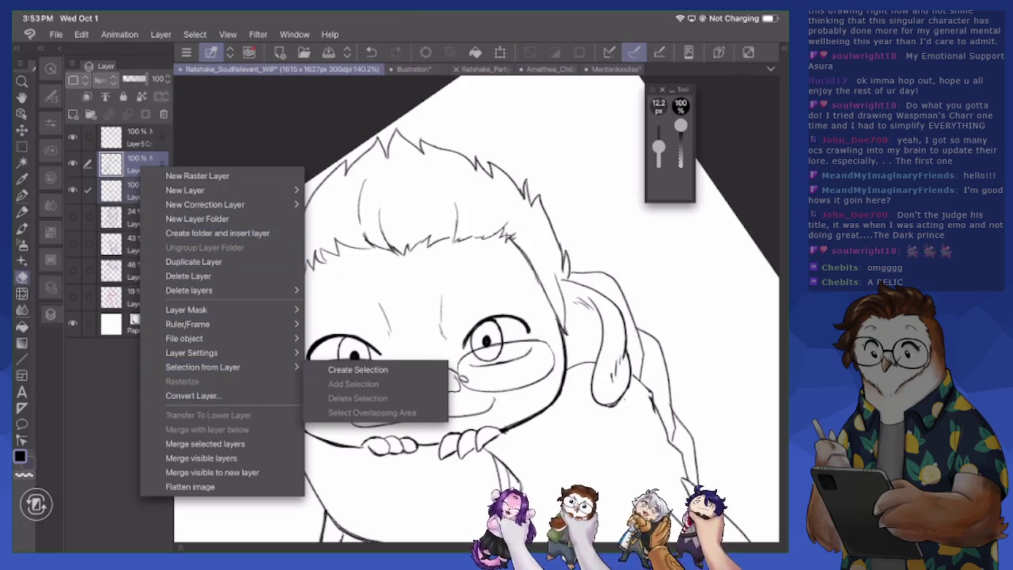
pyautogui.click(194, 262)
pyautogui.rightClick(144, 161)
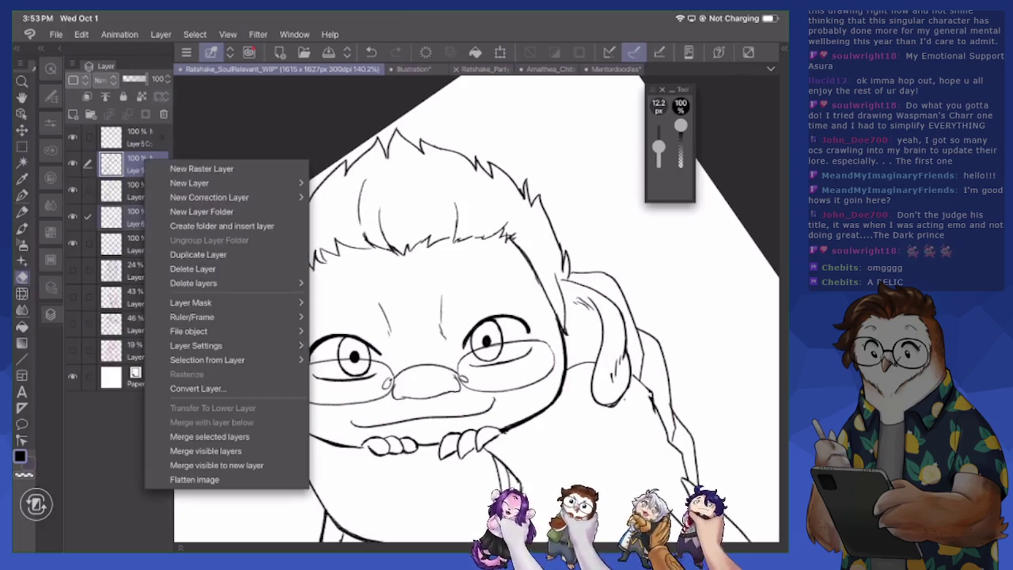
pyautogui.click(208, 436)
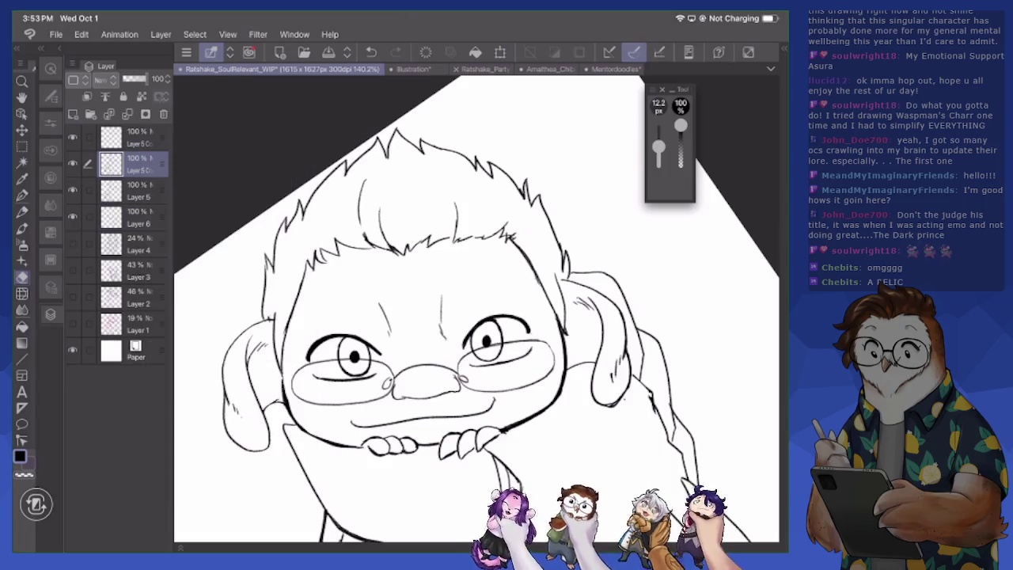
# Hide the original Layers 5 and 6, move them just above Paper, and select the merged layer
pyautogui.moveTo(72, 190); pyautogui.dragTo(72, 216)
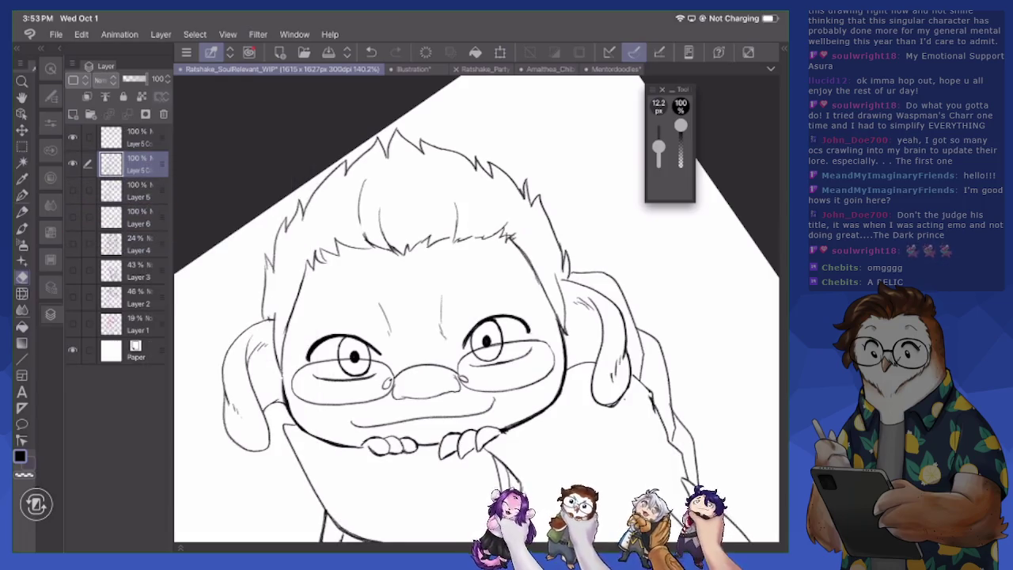
pyautogui.click(135, 217)
pyautogui.click(87, 189)
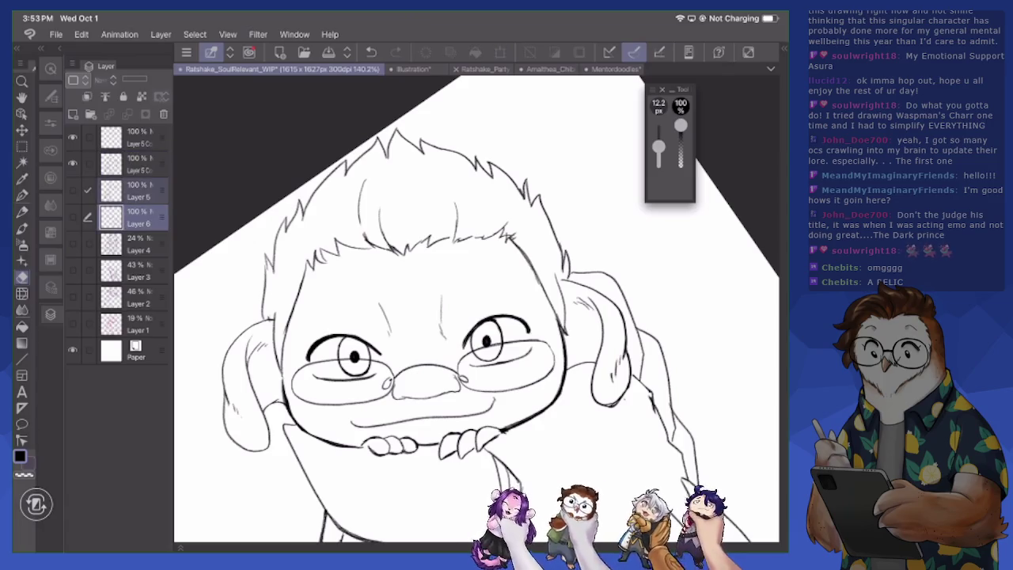
pyautogui.moveTo(134, 217); pyautogui.dragTo(134, 336)
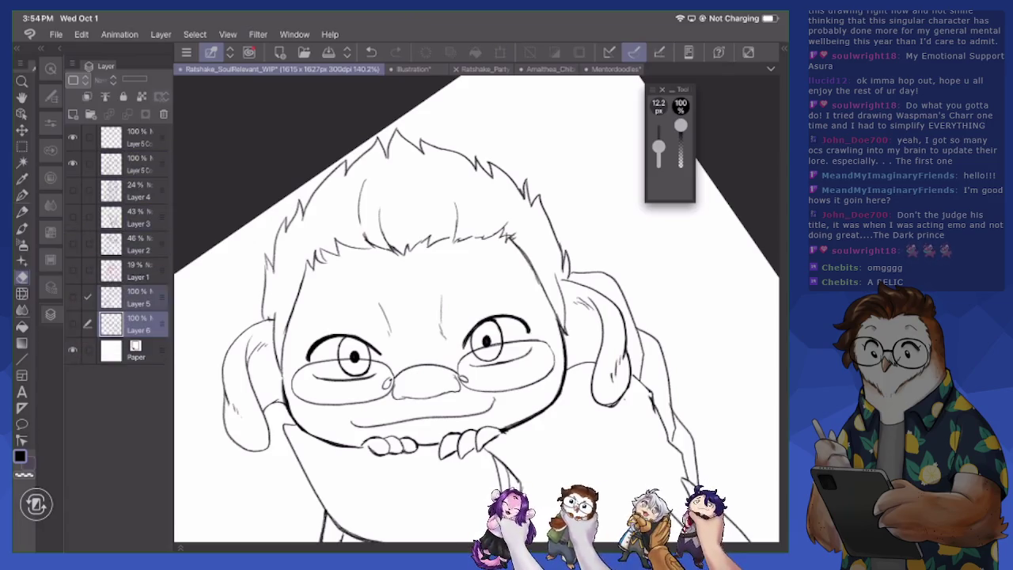
pyautogui.click(135, 164)
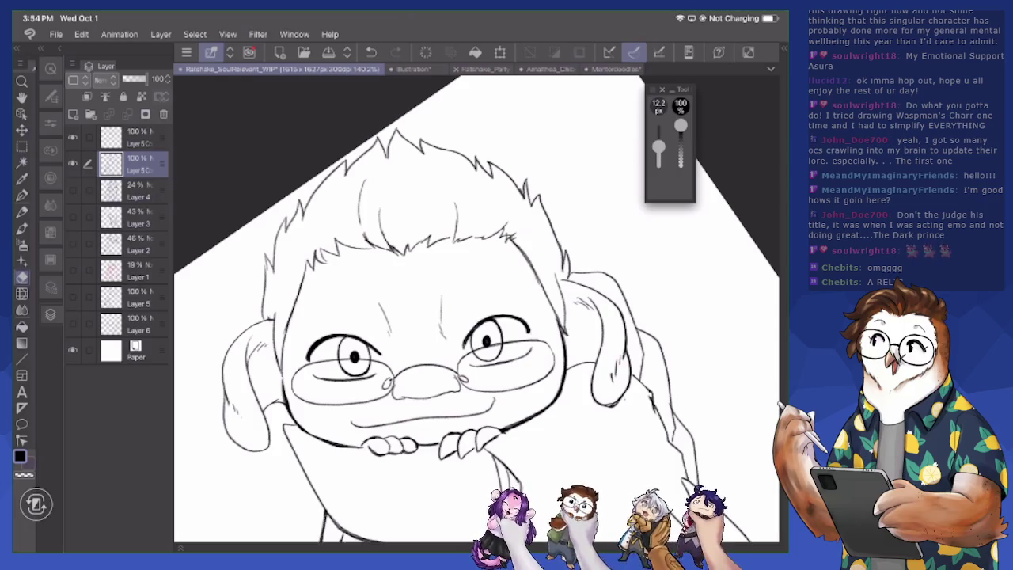
# Switch to the Auto Select tool (W) and zoom out to view the whole chibi character
pyautogui.scroll(3, 474, 316)
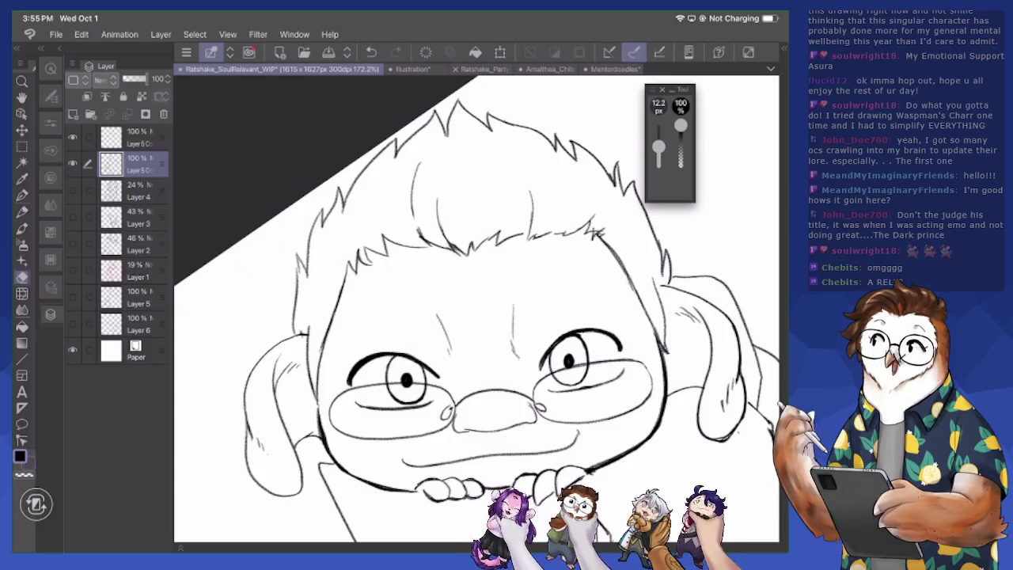
pyautogui.scroll(1, 475, 317)
pyautogui.press('w')
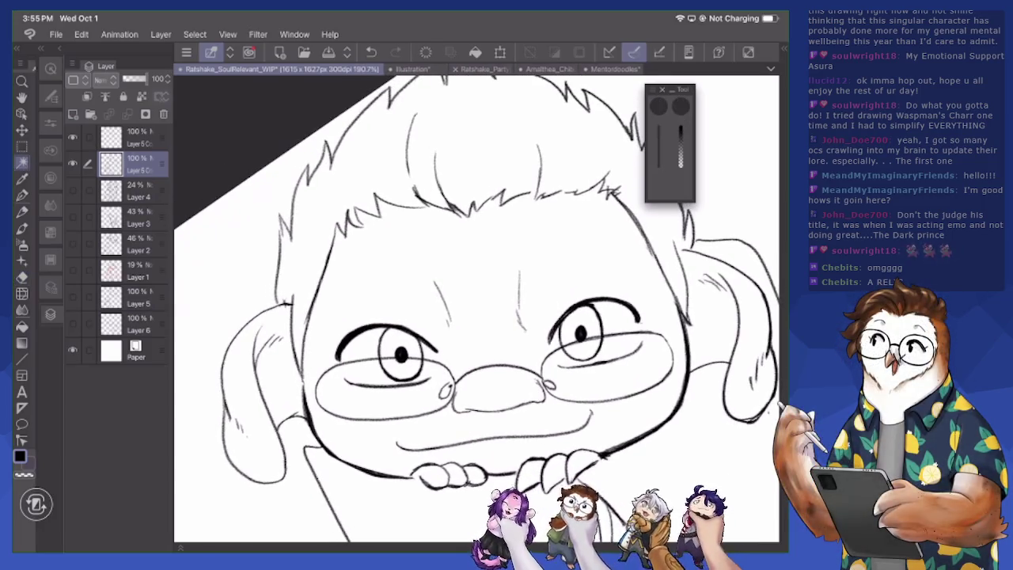
pyautogui.scroll(-1, 475, 309)
pyautogui.scroll(-2, 474, 309)
pyautogui.scroll(-2, 475, 308)
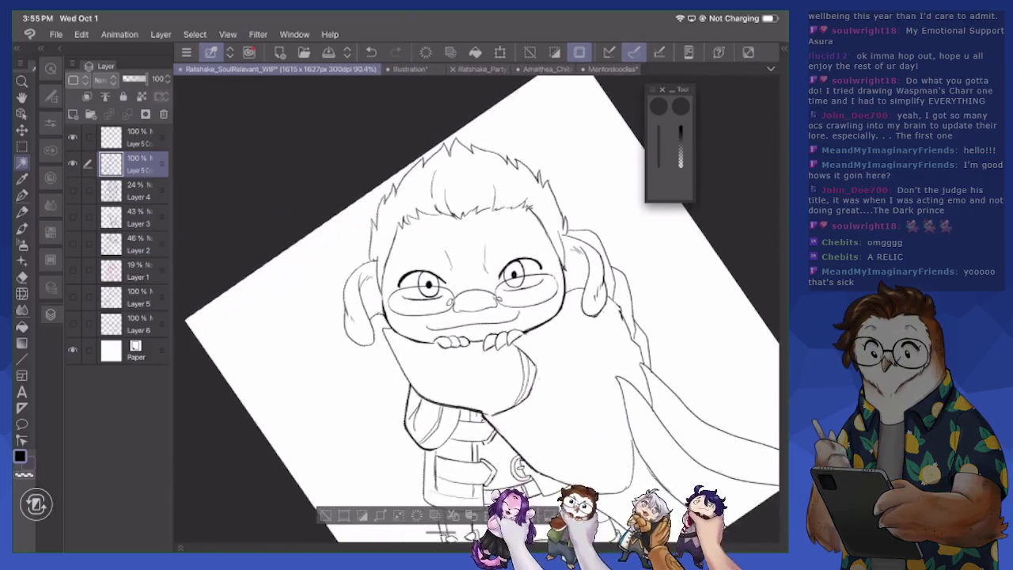
pyautogui.scroll(-2, 474, 316)
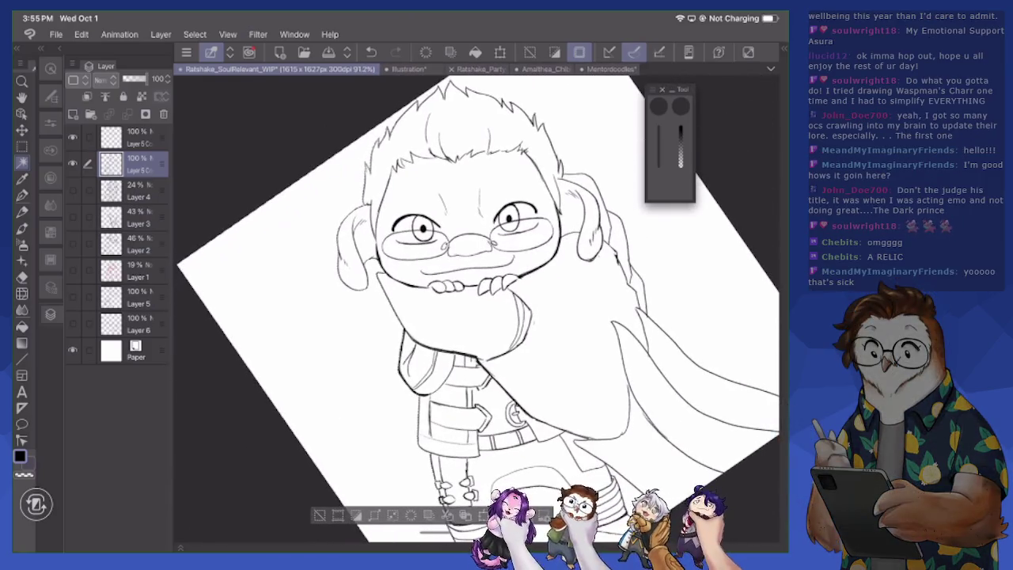
pyautogui.scroll(2, 474, 309)
pyautogui.scroll(1, 474, 309)
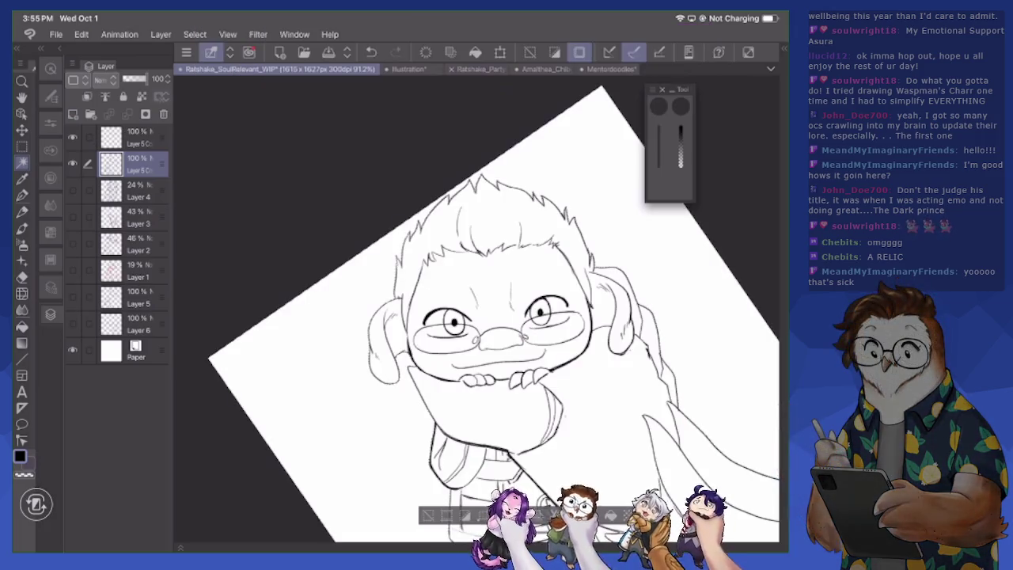
# Create a new layer and expand the character selection by 1 px
pyautogui.scroll(1, 550, 284)
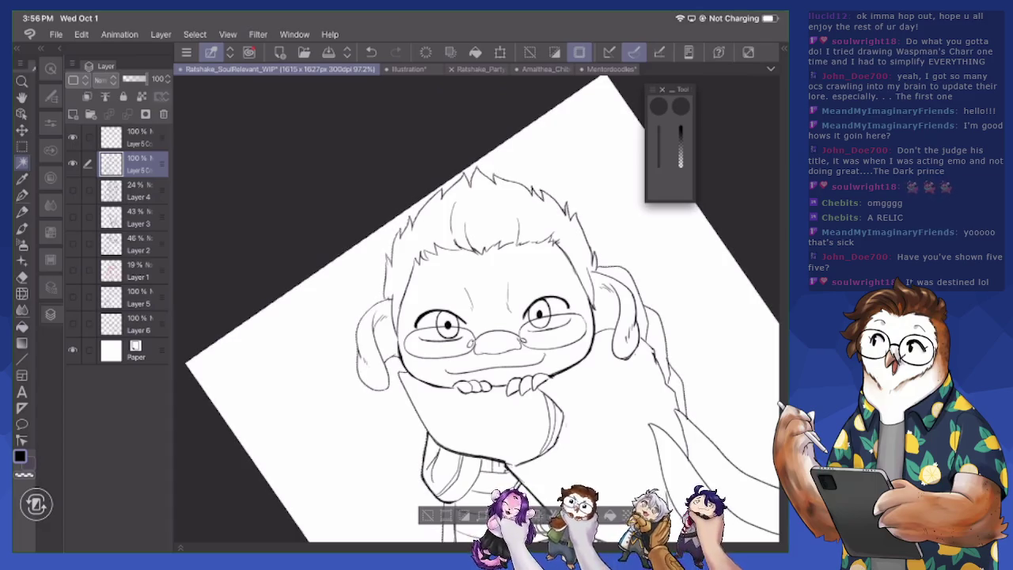
pyautogui.scroll(1, 474, 308)
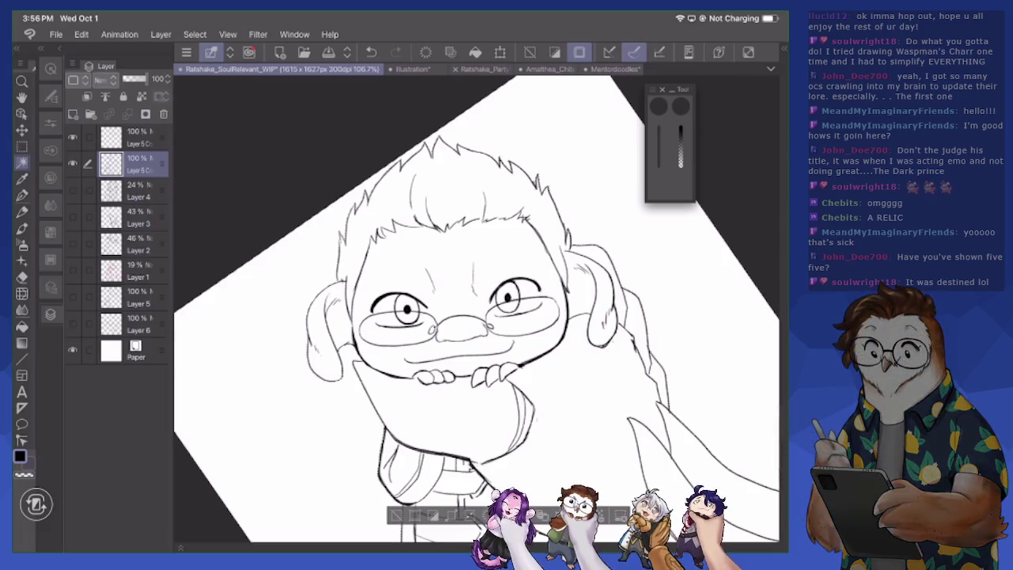
pyautogui.hotkey('ctrl', 'shift', 'n')
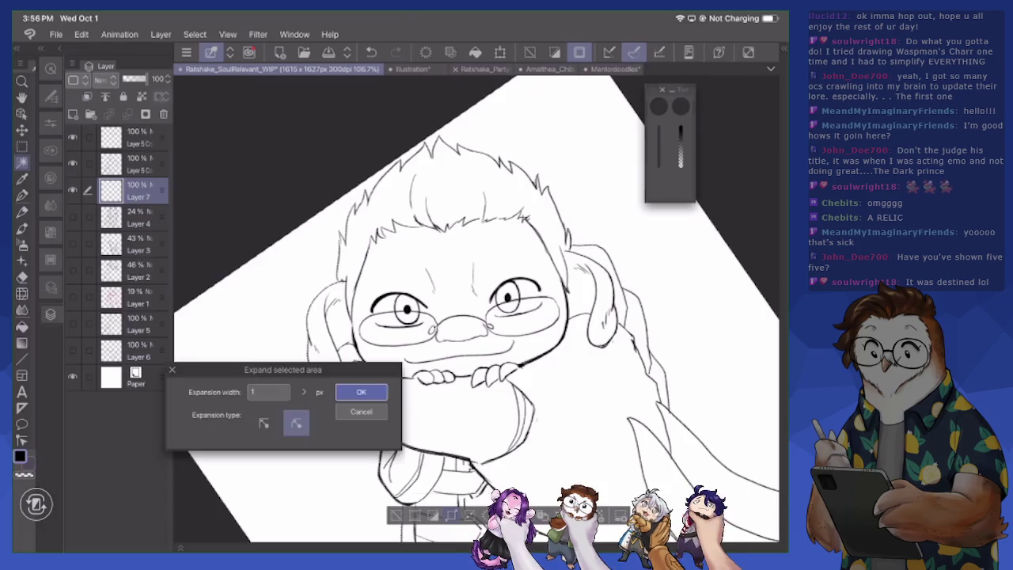
pyautogui.press('Return')
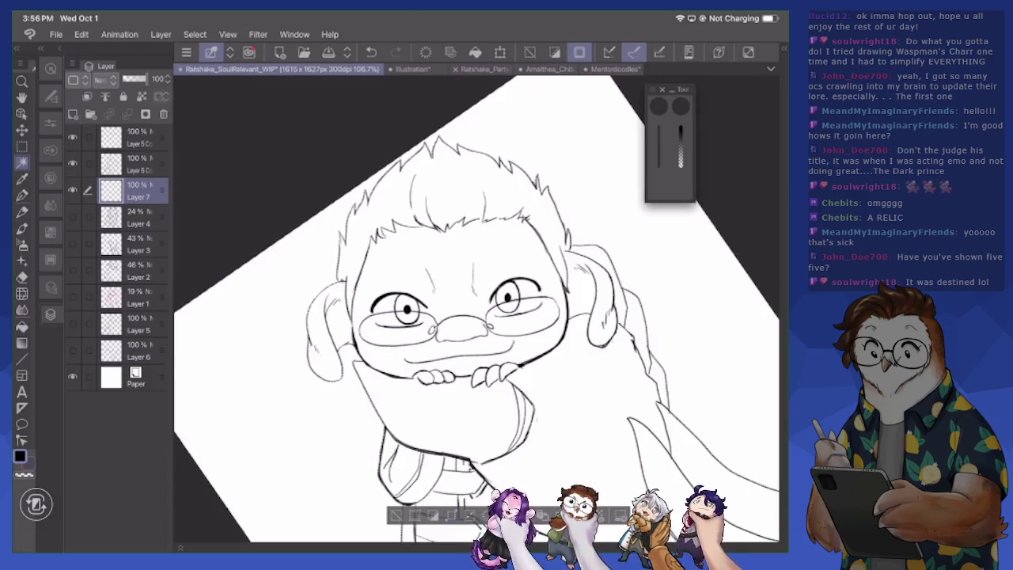
# Pick a dark brown (4C3528) as the flat colour in Color settings
pyautogui.click(20, 456)
pyautogui.click(212, 190)
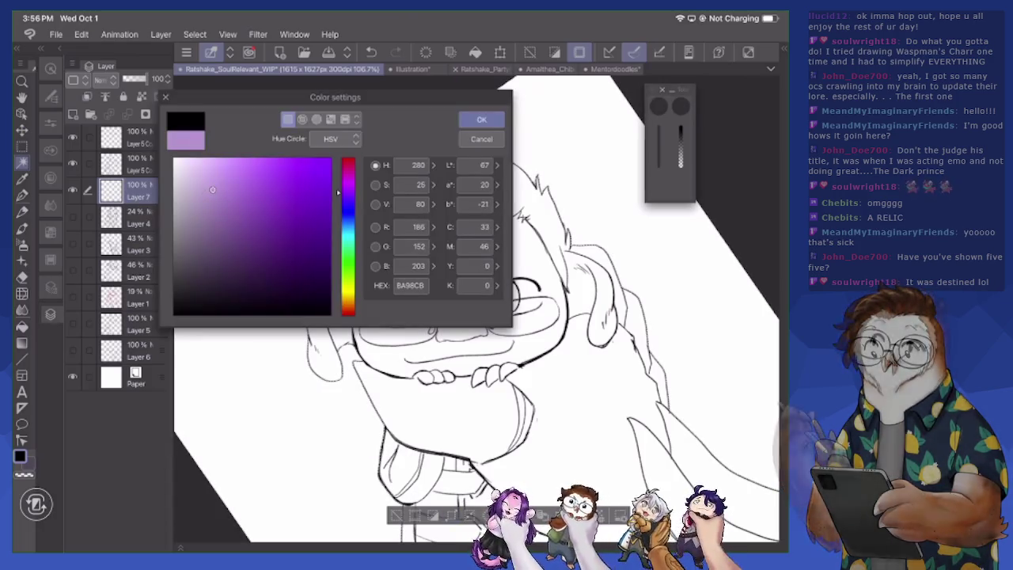
pyautogui.click(348, 313)
pyautogui.click(348, 306)
pyautogui.click(233, 185)
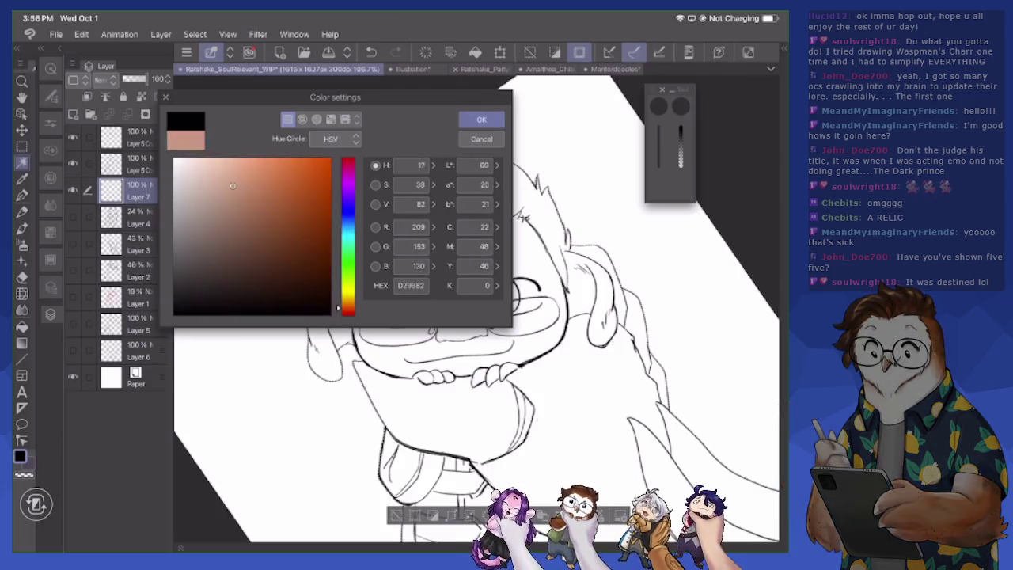
pyautogui.moveTo(232, 185); pyautogui.dragTo(250, 258)
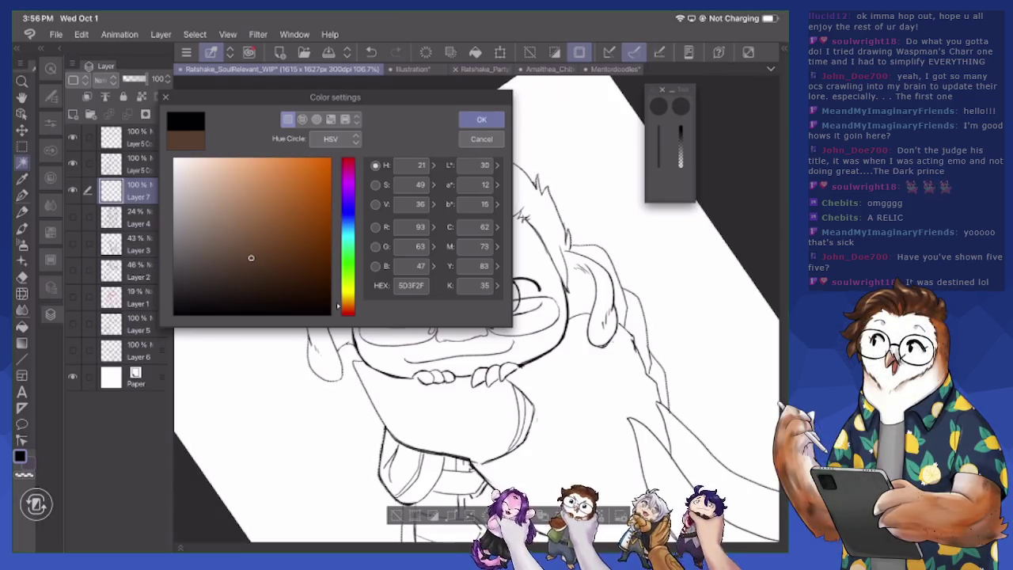
pyautogui.moveTo(251, 257); pyautogui.dragTo(246, 268)
pyautogui.click(481, 118)
# Fill the character selection with the dark brown using the Fill tool
pyautogui.press('g')
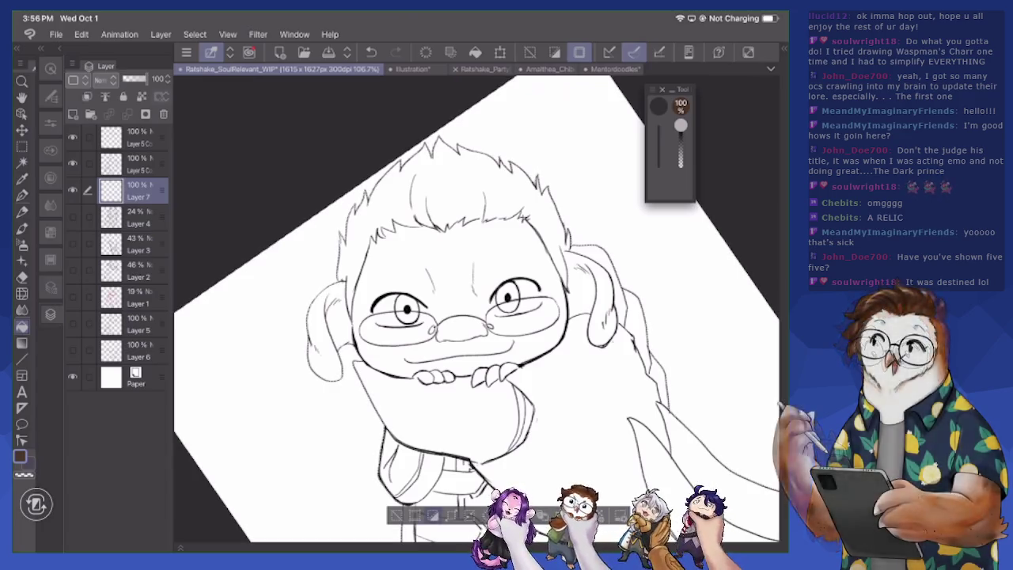
pyautogui.click(459, 253)
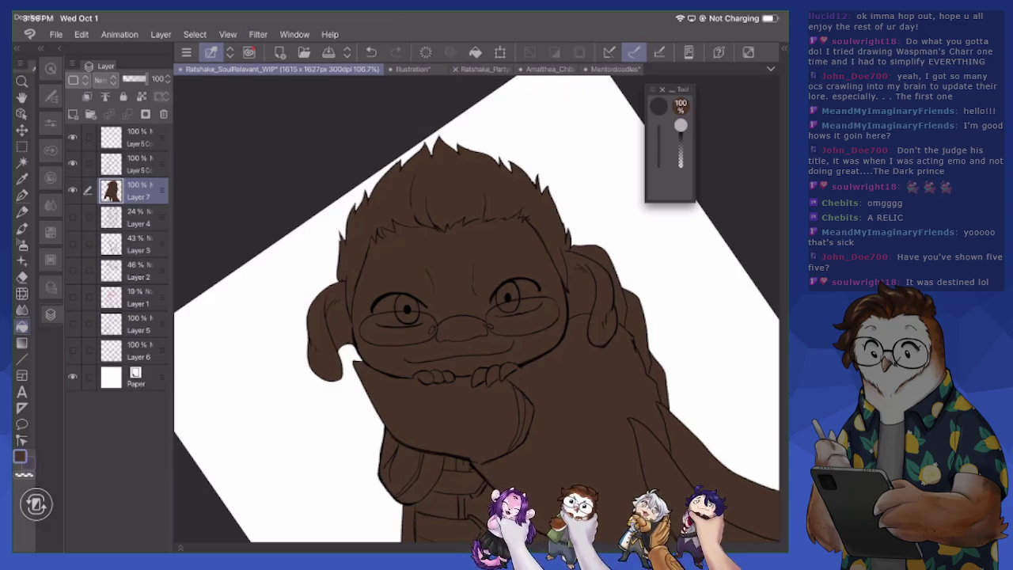
pyautogui.scroll(2, 434, 233)
pyautogui.scroll(1, 433, 233)
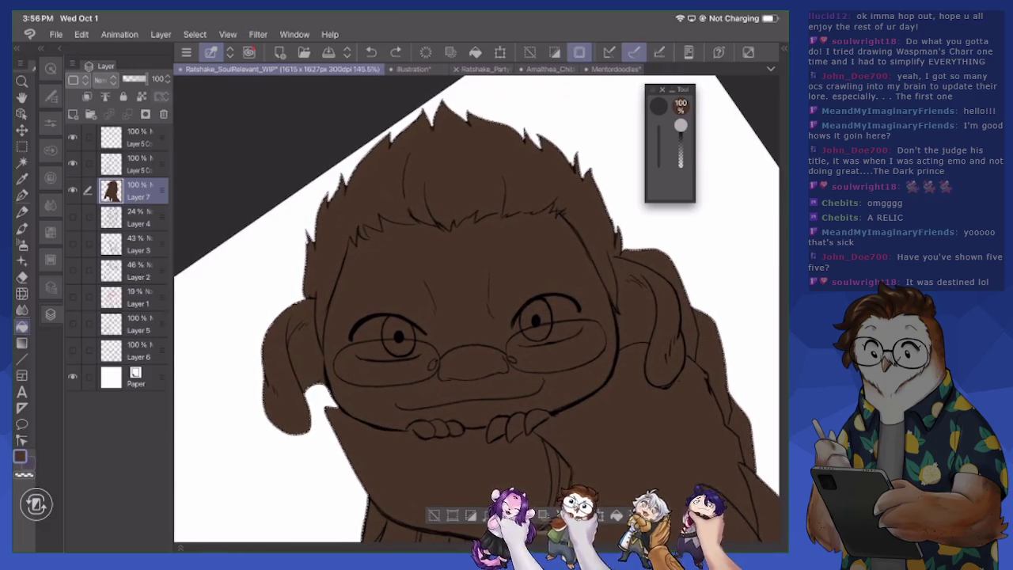
# Deselect and add a new Layer 8 above the brown flat, with the Pen active
pyautogui.hotkey('ctrl', 'd')
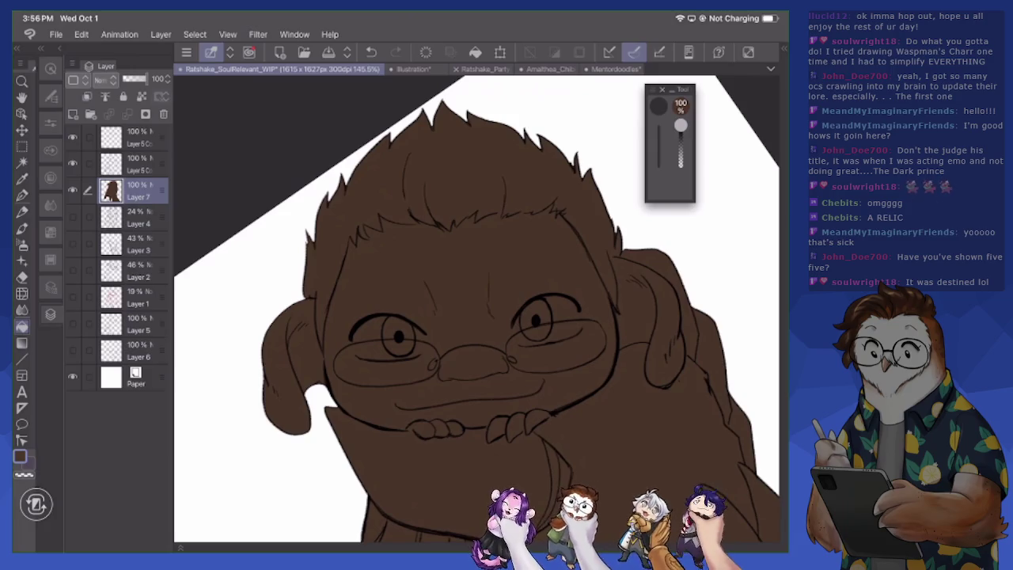
pyautogui.scroll(1, 475, 309)
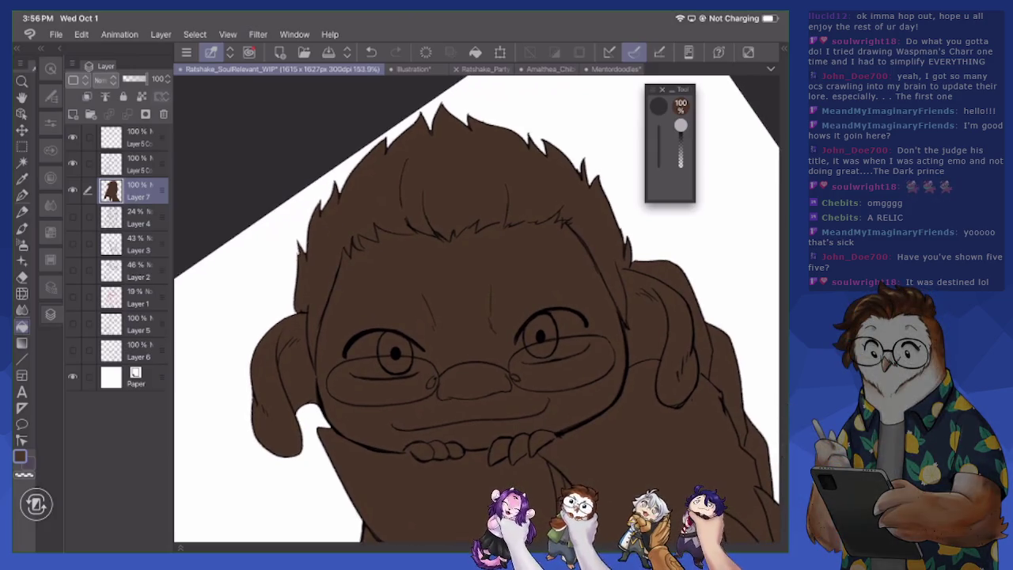
pyautogui.hotkey('ctrl', 'shift', 'n')
pyautogui.press('p')
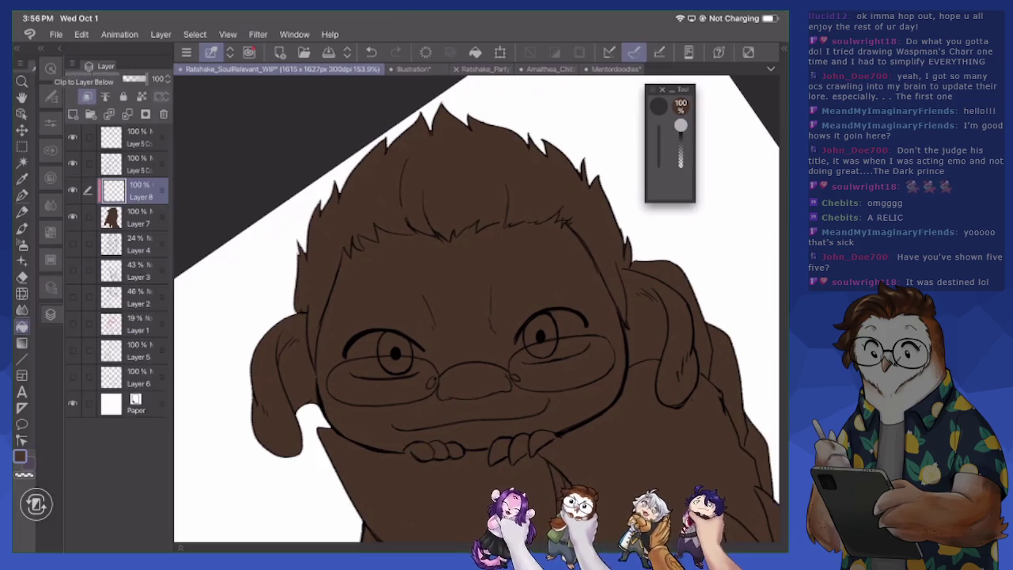
# Set the drawing colour to a very dark brown (352C27)
pyautogui.click(20, 457)
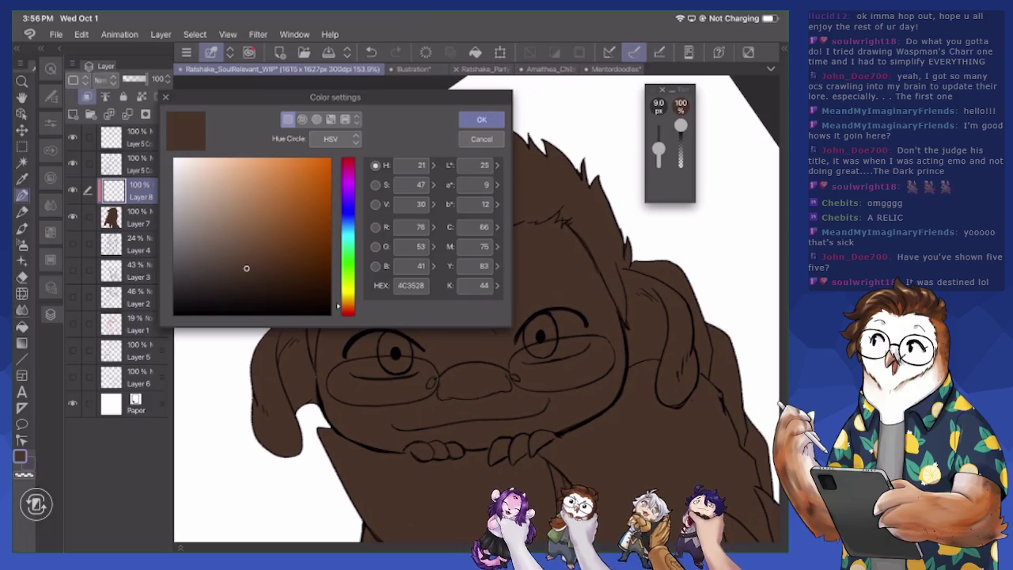
pyautogui.click(237, 239)
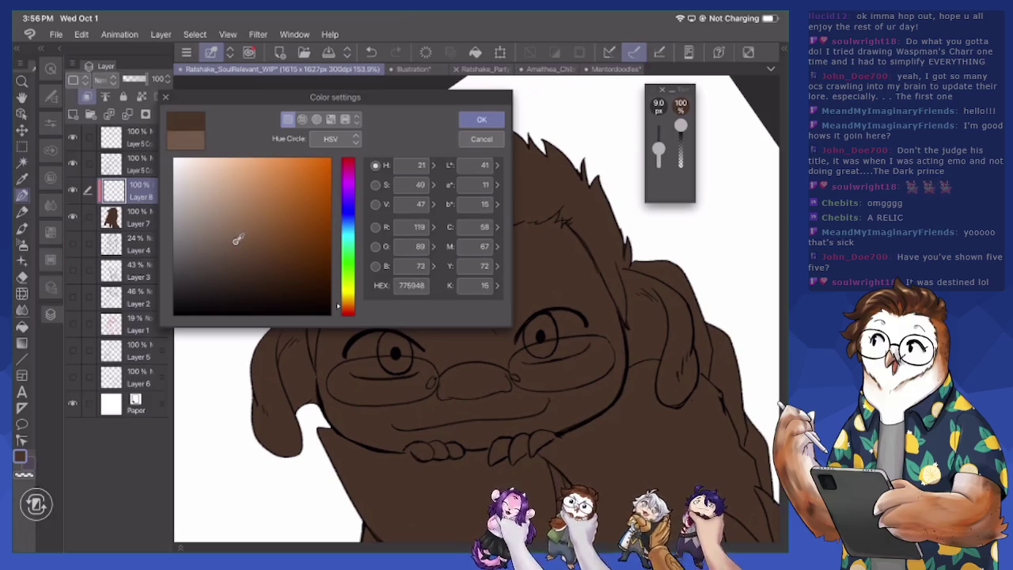
pyautogui.moveTo(238, 239); pyautogui.dragTo(212, 290)
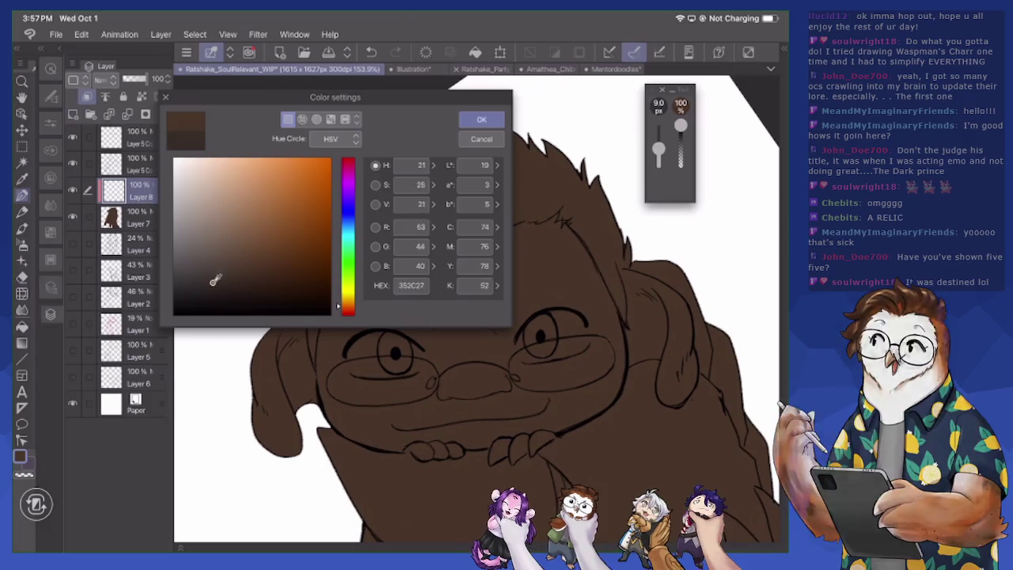
pyautogui.press('Return')
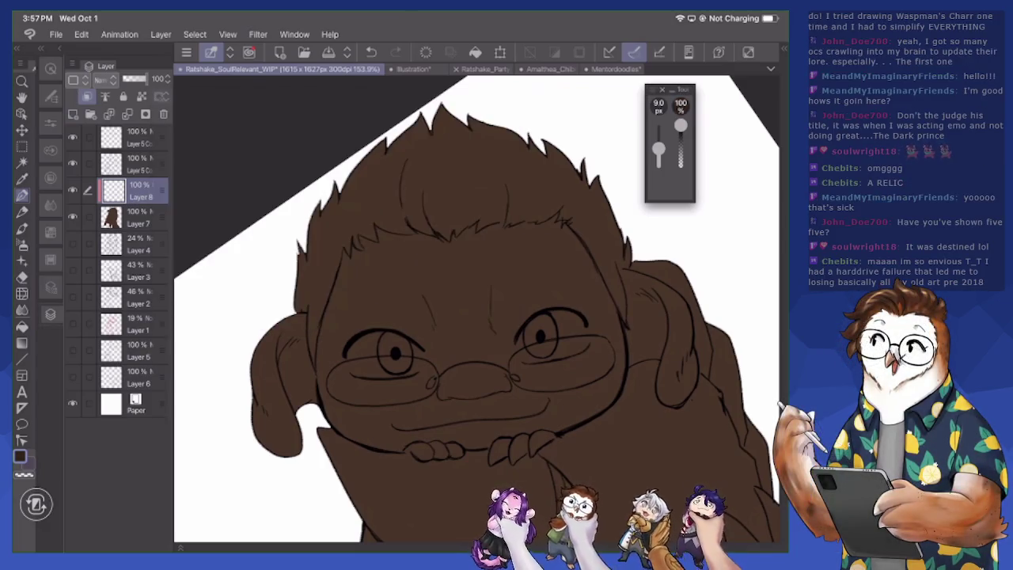
# Paint the top-left hair and left hair edge dark, enlarging the pen to 16.4 px
pyautogui.moveTo(459, 125); pyautogui.dragTo(315, 224)
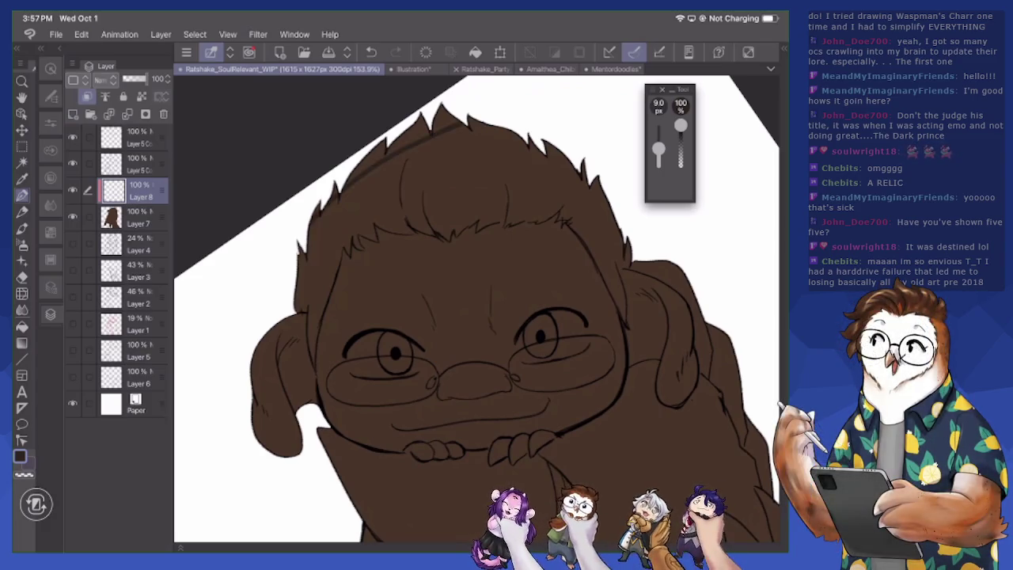
pyautogui.moveTo(407, 152); pyautogui.dragTo(311, 235)
pyautogui.moveTo(487, 126); pyautogui.dragTo(376, 182)
pyautogui.press(']')
pyautogui.press(']')
pyautogui.press(']')
pyautogui.moveTo(447, 170); pyautogui.dragTo(310, 251)
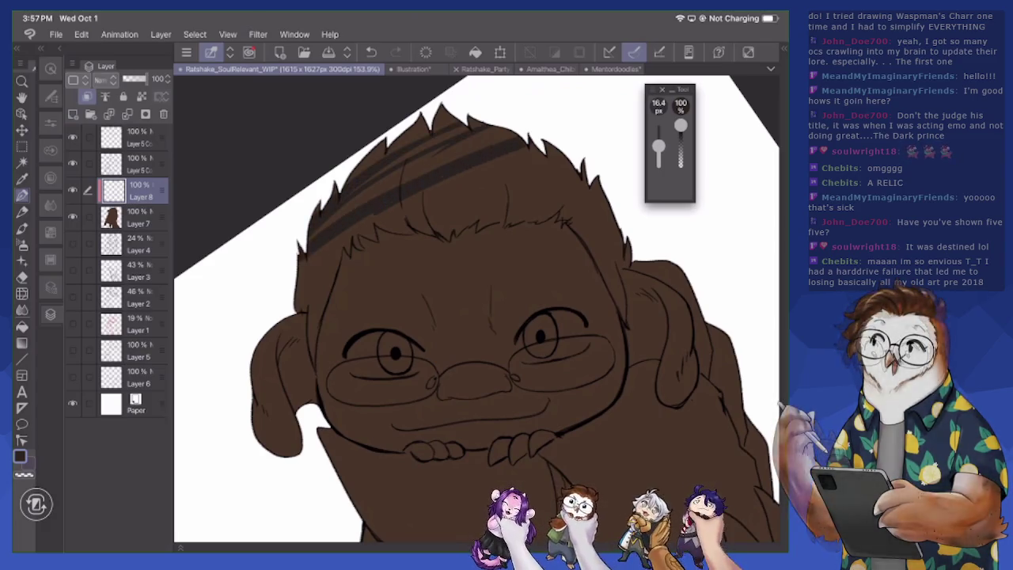
pyautogui.moveTo(514, 133); pyautogui.dragTo(405, 182)
pyautogui.moveTo(478, 124); pyautogui.dragTo(353, 193)
pyautogui.moveTo(426, 119); pyautogui.dragTo(353, 175)
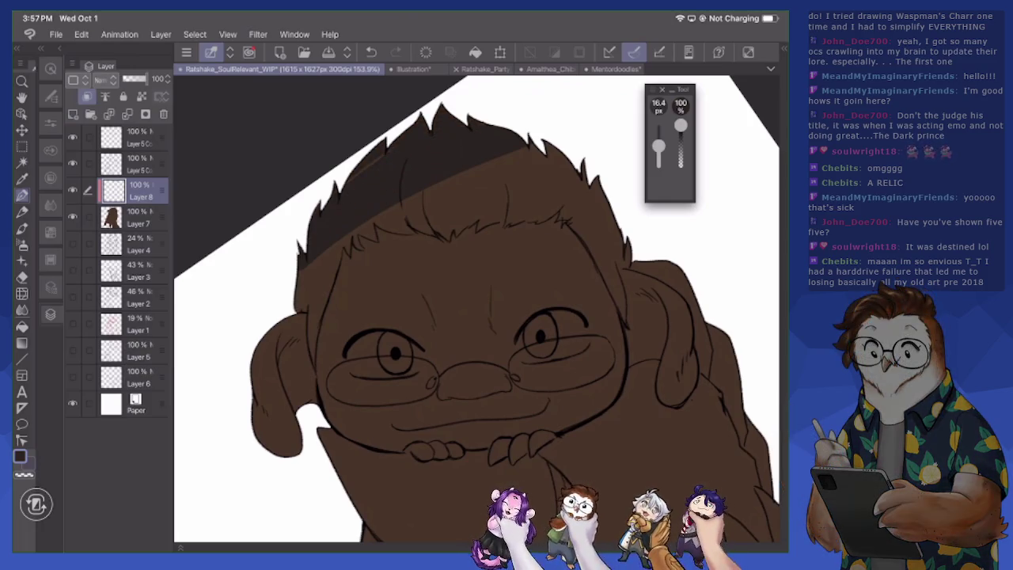
pyautogui.moveTo(311, 299)
pyautogui.mouseDown()
pyautogui.moveTo(297, 310)
pyautogui.moveTo(314, 349)
pyautogui.mouseUp()
pyautogui.moveTo(332, 269); pyautogui.dragTo(316, 328)
pyautogui.moveTo(341, 238); pyautogui.dragTo(316, 304)
pyautogui.moveTo(317, 264); pyautogui.dragTo(307, 297)
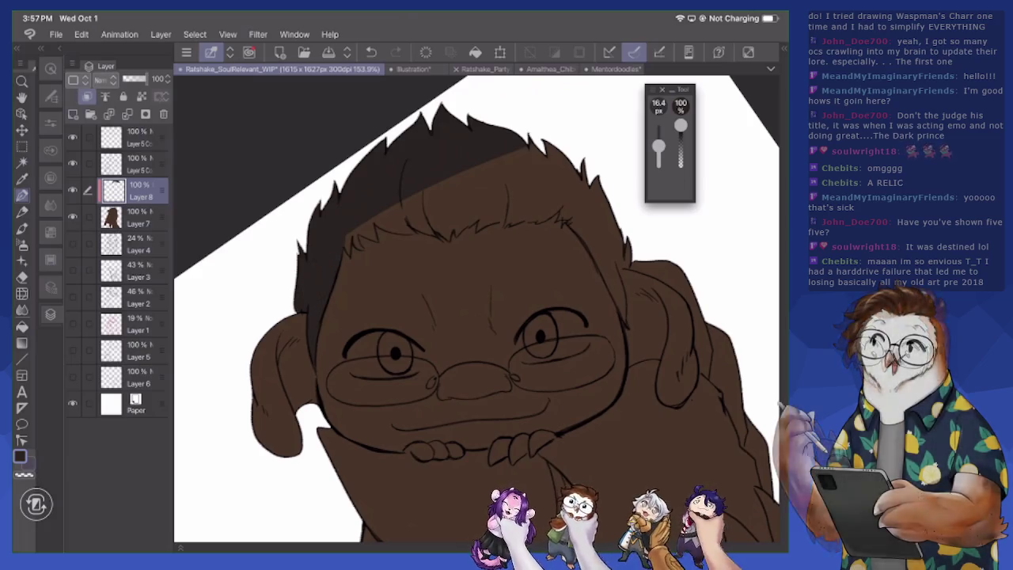
pyautogui.moveTo(348, 234)
pyautogui.mouseDown()
pyautogui.moveTo(348, 252)
pyautogui.moveTo(356, 248)
pyautogui.mouseUp()
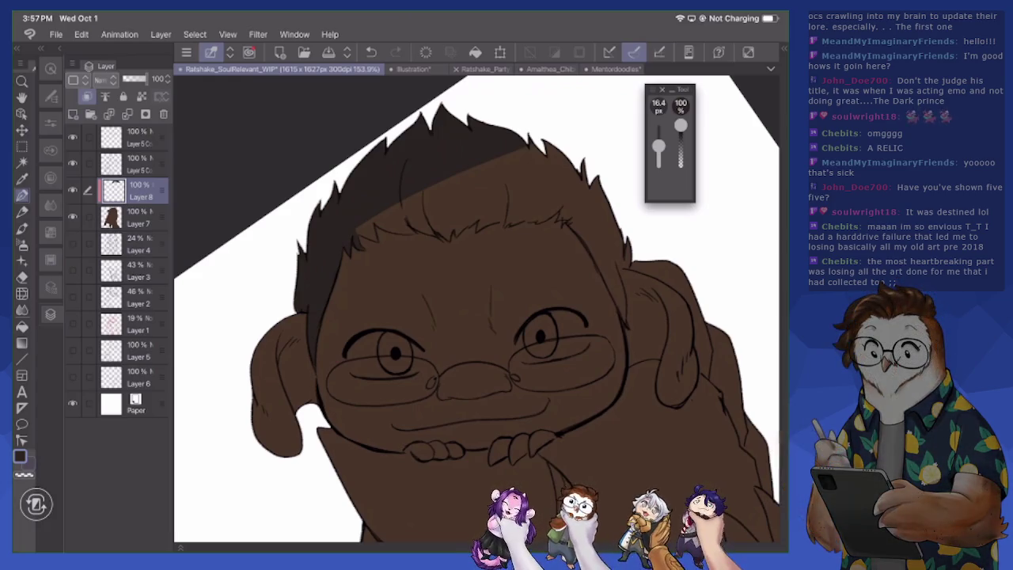
# Paint the middle and right side of the hair solid dark, filling remaining gaps
pyautogui.moveTo(372, 220)
pyautogui.mouseDown()
pyautogui.moveTo(370, 234)
pyautogui.moveTo(397, 227)
pyautogui.moveTo(386, 225)
pyautogui.mouseUp()
pyautogui.moveTo(393, 212); pyautogui.dragTo(380, 224)
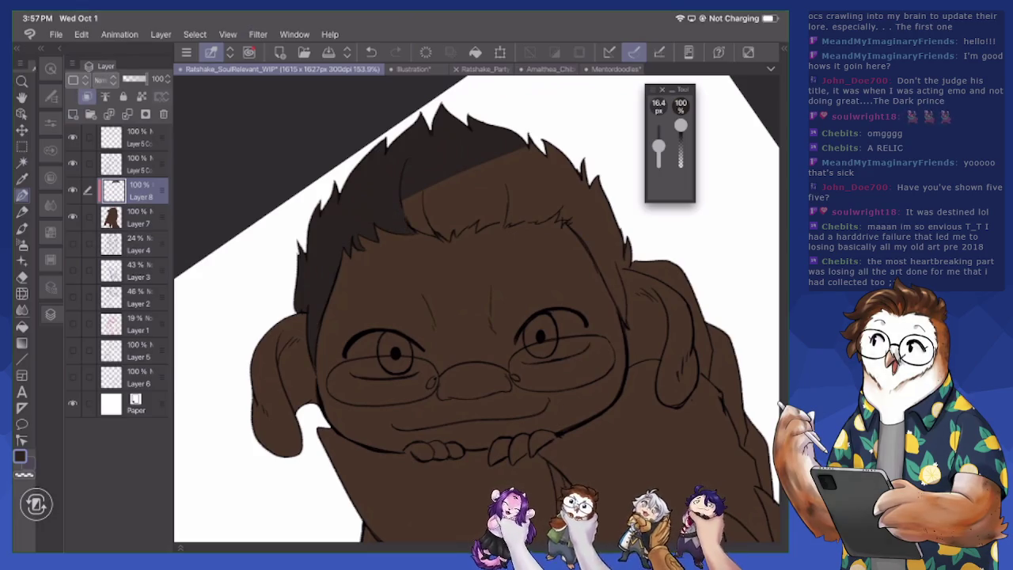
pyautogui.moveTo(432, 193)
pyautogui.mouseDown()
pyautogui.moveTo(419, 230)
pyautogui.moveTo(424, 210)
pyautogui.mouseUp()
pyautogui.moveTo(422, 194); pyautogui.dragTo(407, 222)
pyautogui.moveTo(413, 200)
pyautogui.mouseDown()
pyautogui.moveTo(403, 221)
pyautogui.moveTo(431, 234)
pyautogui.mouseUp()
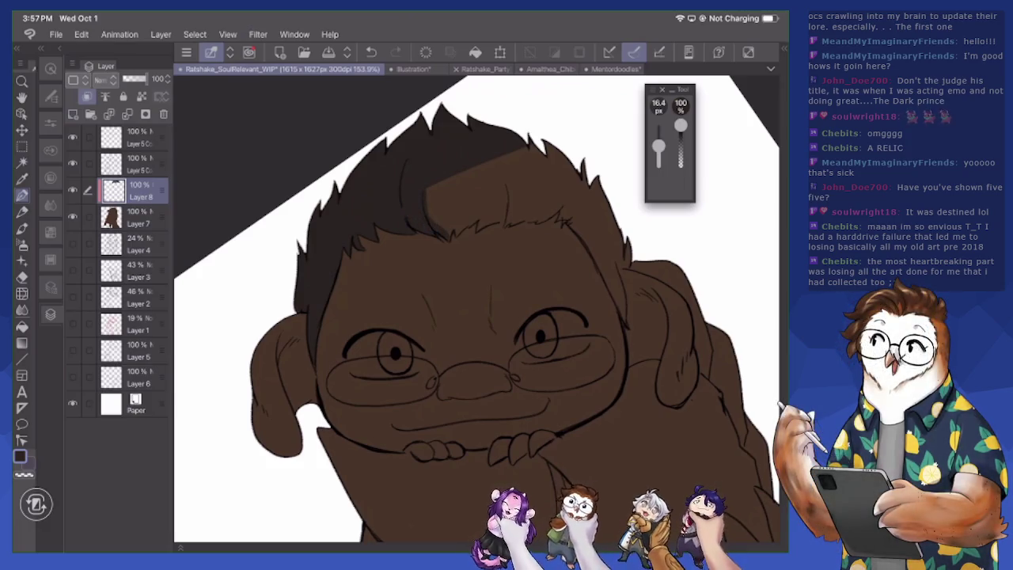
pyautogui.moveTo(460, 174); pyautogui.dragTo(446, 228)
pyautogui.moveTo(446, 190); pyautogui.dragTo(440, 225)
pyautogui.moveTo(437, 185); pyautogui.dragTo(429, 219)
pyautogui.moveTo(430, 192)
pyautogui.mouseDown()
pyautogui.moveTo(428, 216)
pyautogui.moveTo(482, 210)
pyautogui.moveTo(530, 147)
pyautogui.moveTo(463, 221)
pyautogui.mouseUp()
pyautogui.moveTo(511, 168)
pyautogui.mouseDown()
pyautogui.moveTo(465, 214)
pyautogui.moveTo(466, 202)
pyautogui.moveTo(484, 225)
pyautogui.mouseUp()
pyautogui.moveTo(563, 157)
pyautogui.mouseDown()
pyautogui.moveTo(515, 210)
pyautogui.moveTo(485, 218)
pyautogui.moveTo(529, 169)
pyautogui.mouseUp()
pyautogui.moveTo(513, 218)
pyautogui.mouseDown()
pyautogui.moveTo(506, 224)
pyautogui.moveTo(527, 222)
pyautogui.mouseUp()
pyautogui.moveTo(579, 175)
pyautogui.mouseDown()
pyautogui.moveTo(524, 212)
pyautogui.moveTo(564, 219)
pyautogui.moveTo(621, 305)
pyautogui.mouseUp()
pyautogui.moveTo(614, 261); pyautogui.dragTo(625, 310)
pyautogui.moveTo(609, 238)
pyautogui.mouseDown()
pyautogui.moveTo(615, 261)
pyautogui.moveTo(630, 264)
pyautogui.mouseUp()
pyautogui.moveTo(598, 184)
pyautogui.mouseDown()
pyautogui.moveTo(617, 239)
pyautogui.moveTo(604, 258)
pyautogui.moveTo(595, 250)
pyautogui.mouseUp()
pyautogui.moveTo(584, 201); pyautogui.dragTo(575, 233)
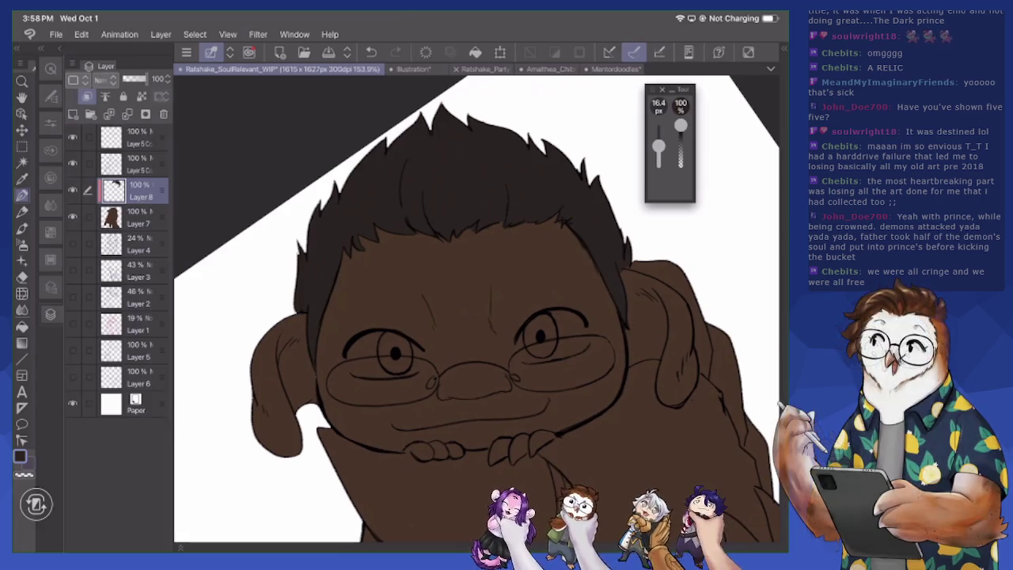
# Save the drawing and pick a dark grey painting colour
pyautogui.hotkey('ctrl', 's')
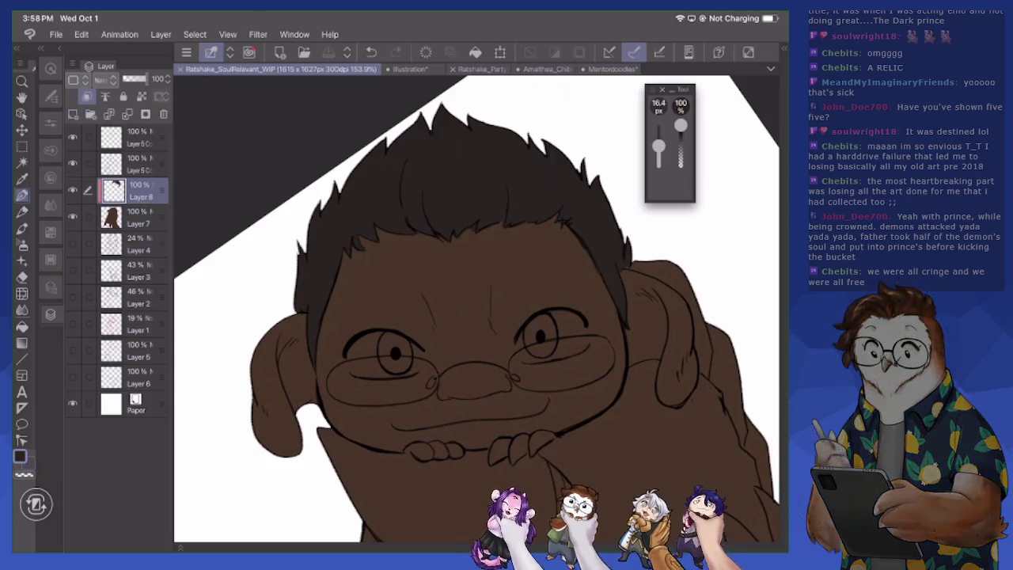
pyautogui.scroll(5, 471, 467)
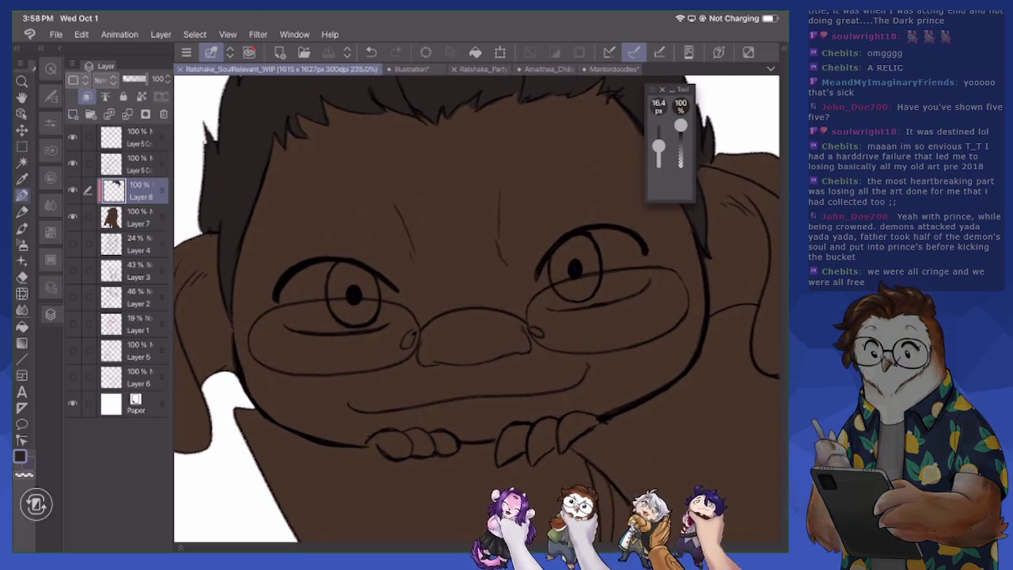
pyautogui.click(20, 456)
pyautogui.moveTo(188, 289); pyautogui.dragTo(179, 291)
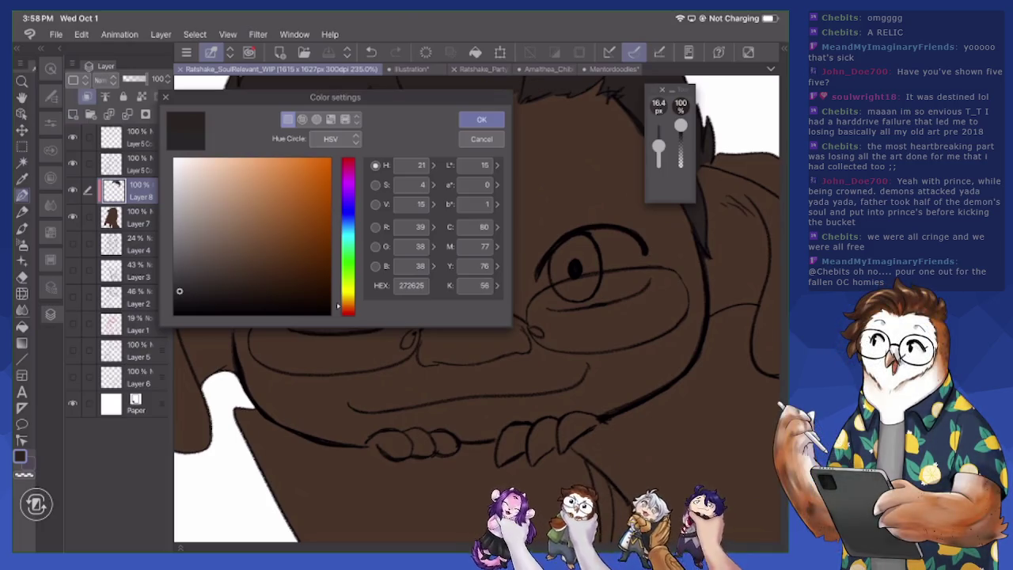
pyautogui.click(481, 119)
# Paint both eye areas dark grey, covering the brown patches in the left iris
pyautogui.moveTo(321, 270)
pyautogui.mouseDown()
pyautogui.moveTo(316, 311)
pyautogui.moveTo(305, 306)
pyautogui.moveTo(291, 321)
pyautogui.moveTo(328, 329)
pyautogui.moveTo(347, 310)
pyautogui.moveTo(387, 322)
pyautogui.mouseUp()
pyautogui.moveTo(377, 285)
pyautogui.mouseDown()
pyautogui.moveTo(388, 300)
pyautogui.moveTo(366, 296)
pyautogui.mouseUp()
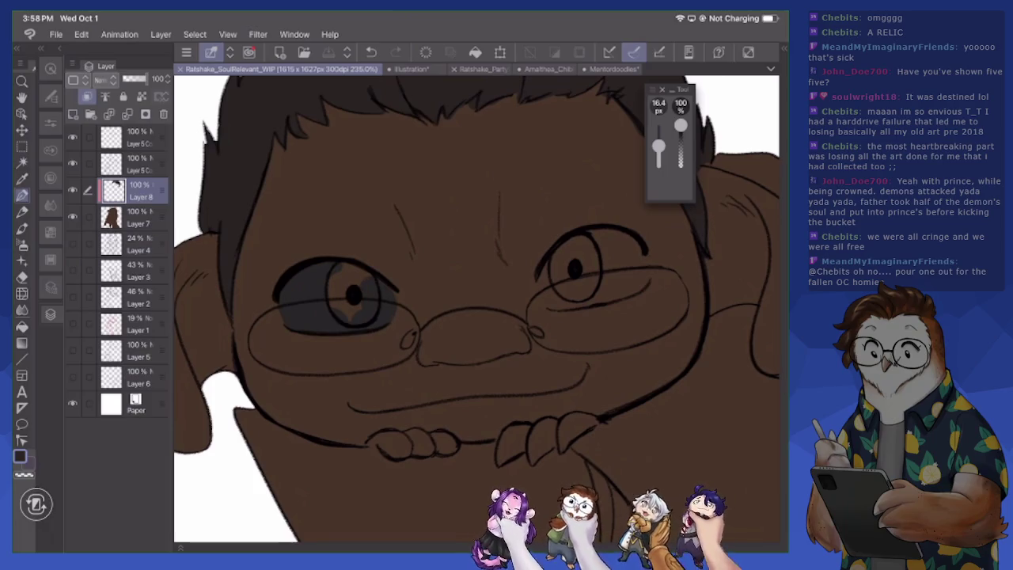
pyautogui.moveTo(560, 269); pyautogui.dragTo(562, 309)
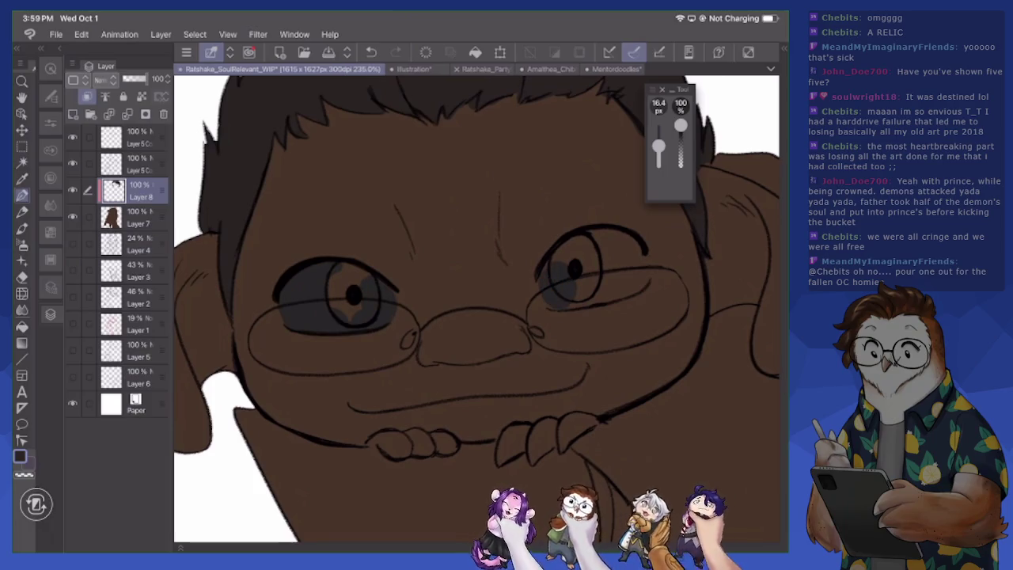
pyautogui.moveTo(554, 261)
pyautogui.mouseDown()
pyautogui.moveTo(570, 253)
pyautogui.moveTo(584, 305)
pyautogui.moveTo(598, 236)
pyautogui.moveTo(625, 246)
pyautogui.moveTo(641, 276)
pyautogui.moveTo(598, 299)
pyautogui.moveTo(614, 250)
pyautogui.moveTo(625, 281)
pyautogui.mouseUp()
pyautogui.moveTo(338, 281); pyautogui.dragTo(342, 316)
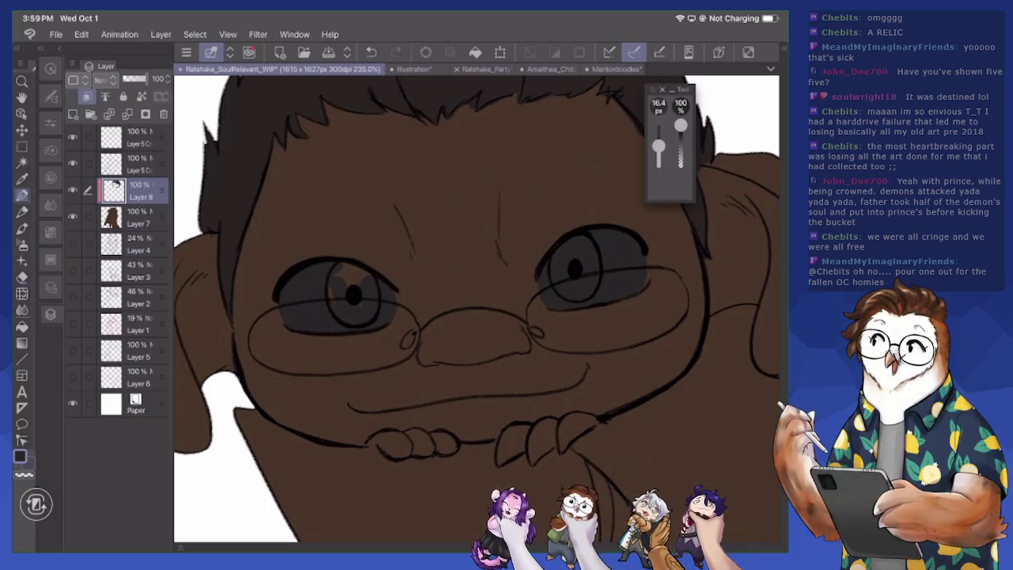
pyautogui.moveTo(343, 269)
pyautogui.mouseDown()
pyautogui.moveTo(361, 281)
pyautogui.moveTo(364, 274)
pyautogui.mouseUp()
pyautogui.click(130, 164)
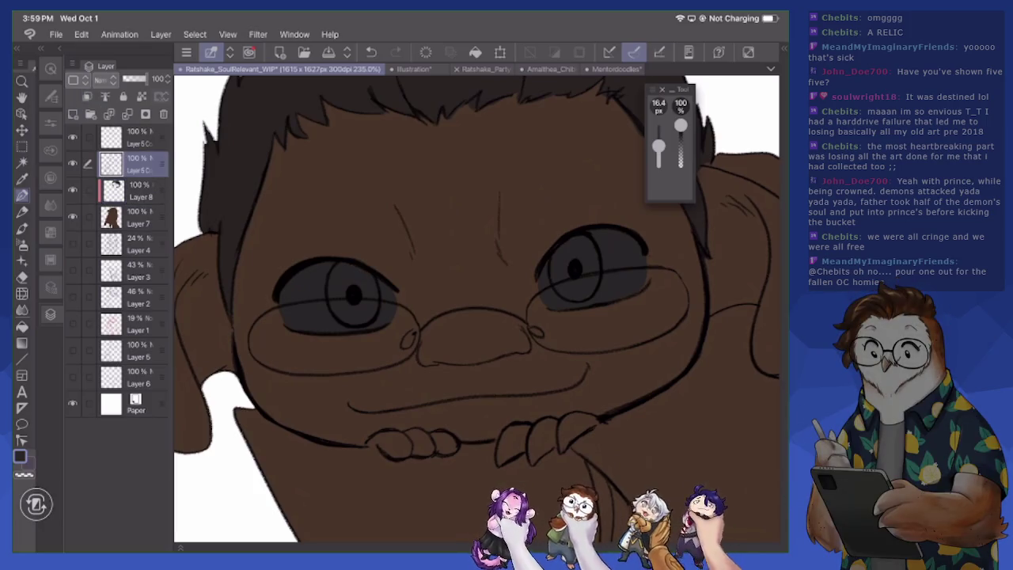
# Darken the right eye shadow's right edge with a finer pen, then reselect Layer 8
pyautogui.press('p')
pyautogui.click(20, 457)
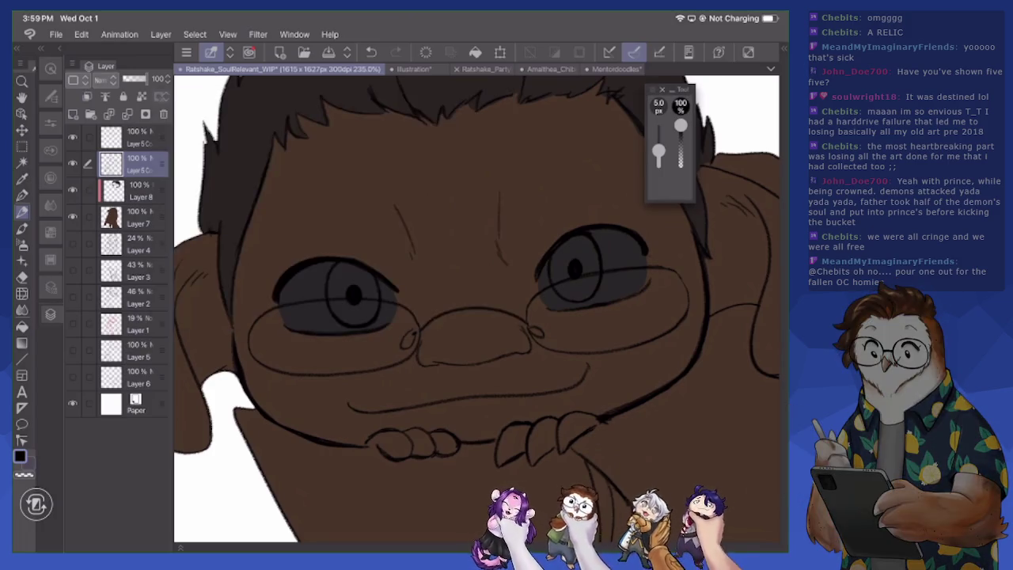
pyautogui.moveTo(641, 289); pyautogui.dragTo(648, 273)
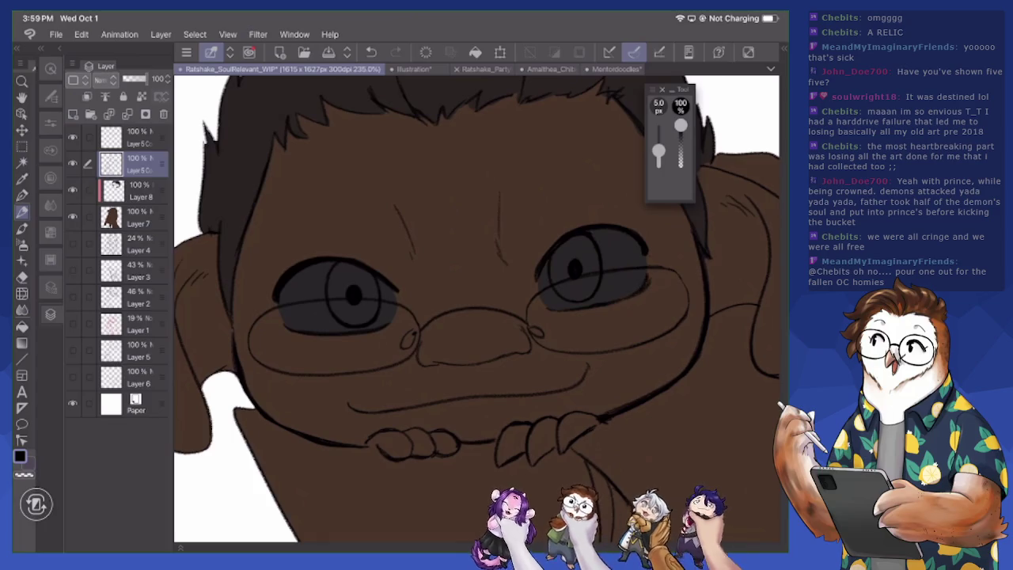
pyautogui.press('e')
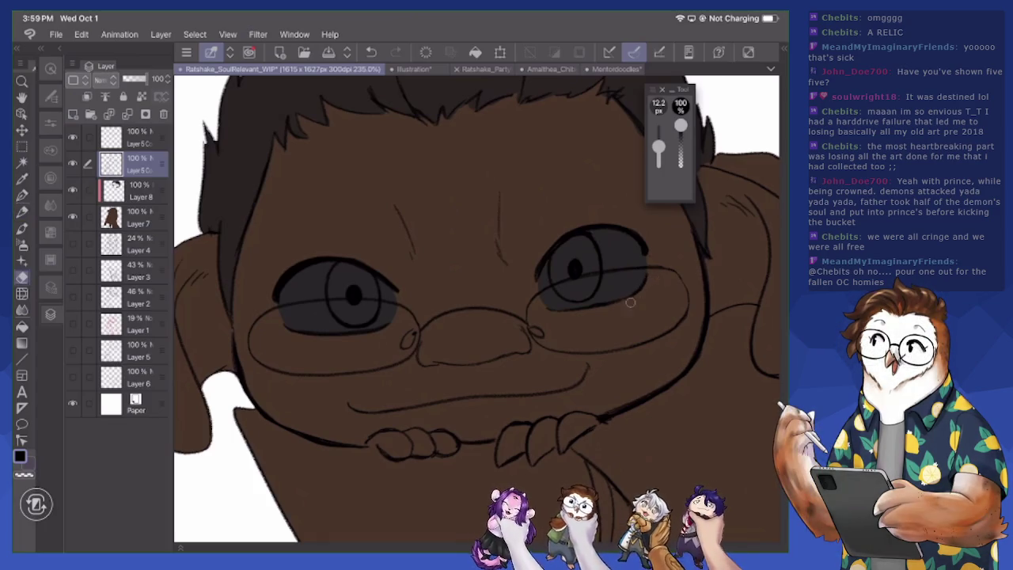
pyautogui.click(135, 190)
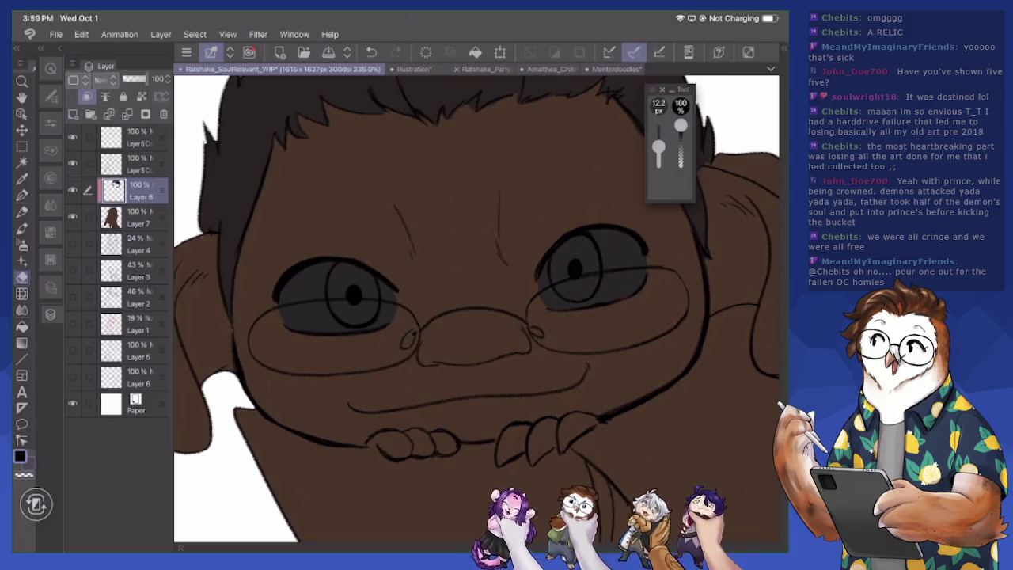
pyautogui.scroll(-1, 474, 308)
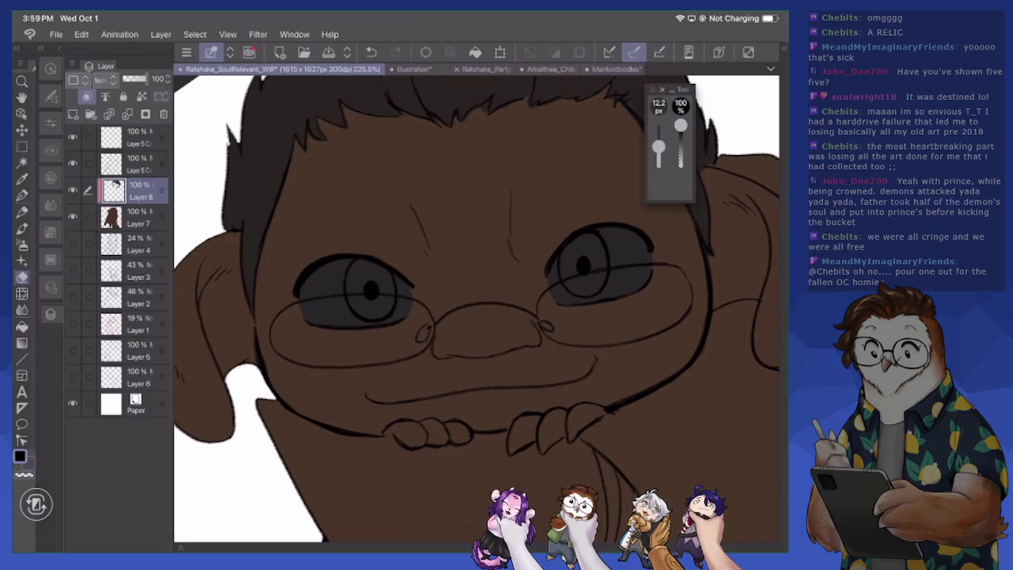
# Pick a pale mint green (A4DFD2) in Color settings with the pen
pyautogui.press('p')
pyautogui.press('p')
pyautogui.click(20, 456)
pyautogui.click(213, 176)
pyautogui.moveTo(348, 306); pyautogui.dragTo(348, 241)
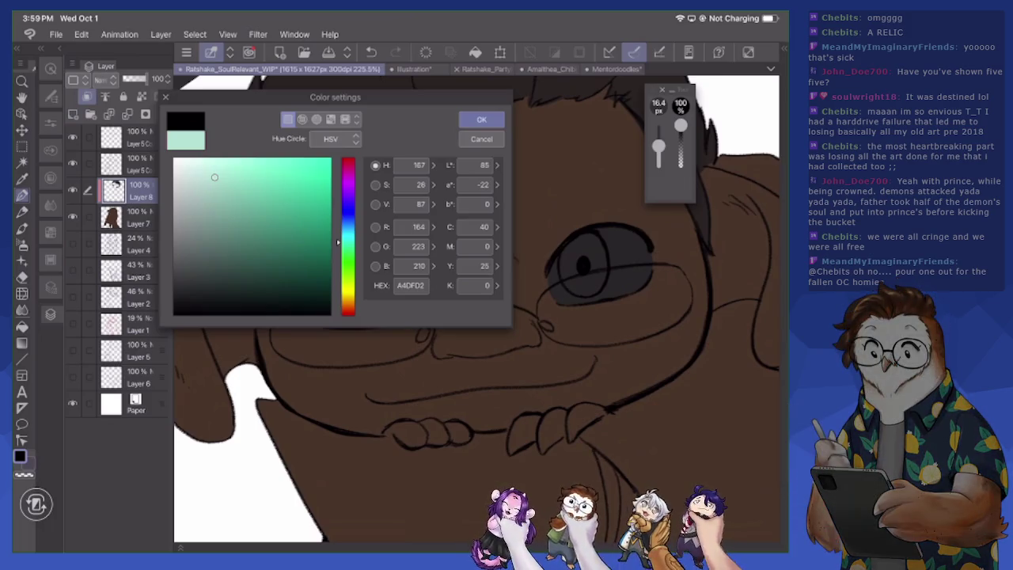
# Adjust the colour to a pale yellow (CAB269) and confirm it
pyautogui.moveTo(214, 177)
pyautogui.mouseDown()
pyautogui.moveTo(223, 202)
pyautogui.moveTo(228, 196)
pyautogui.mouseUp()
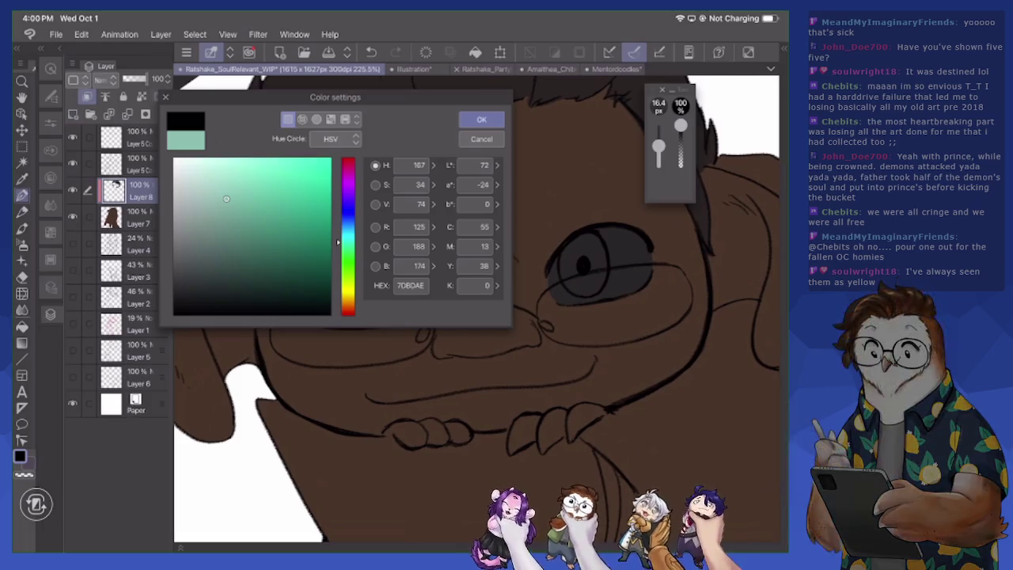
pyautogui.moveTo(226, 199); pyautogui.dragTo(220, 230)
pyautogui.moveTo(337, 242); pyautogui.dragTo(338, 295)
pyautogui.moveTo(232, 169); pyautogui.dragTo(229, 192)
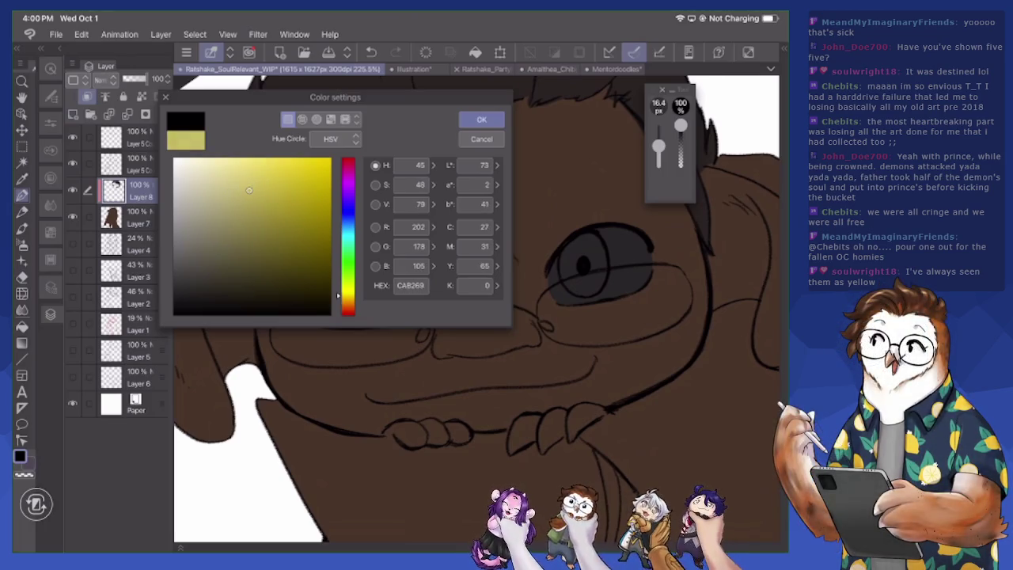
pyautogui.press('Return')
# Paint both irises pale yellow on a new Layer 9
pyautogui.click(73, 114)
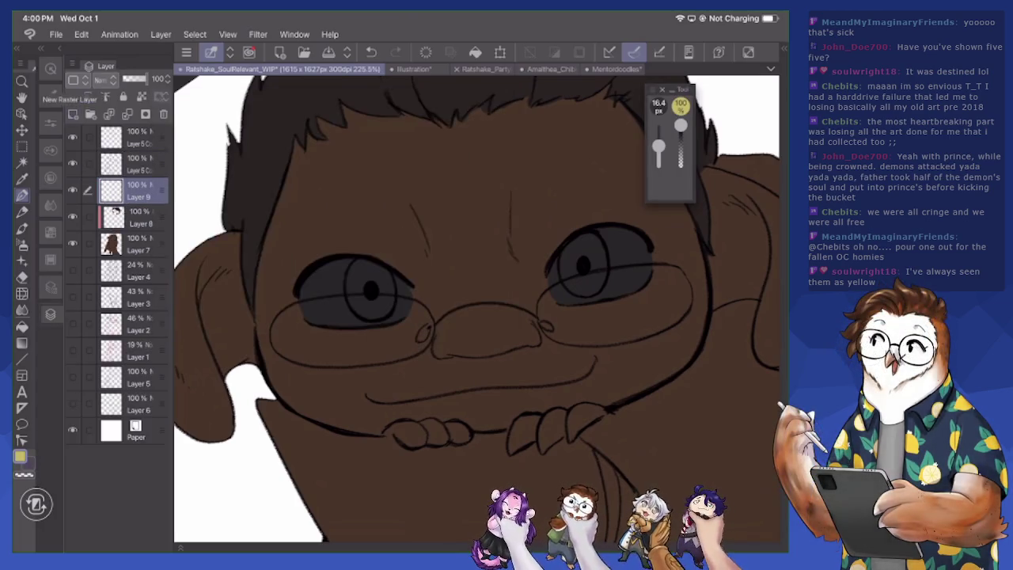
pyautogui.moveTo(360, 264)
pyautogui.mouseDown()
pyautogui.moveTo(354, 298)
pyautogui.moveTo(370, 314)
pyautogui.moveTo(390, 288)
pyautogui.moveTo(371, 262)
pyautogui.mouseUp()
pyautogui.press('e')
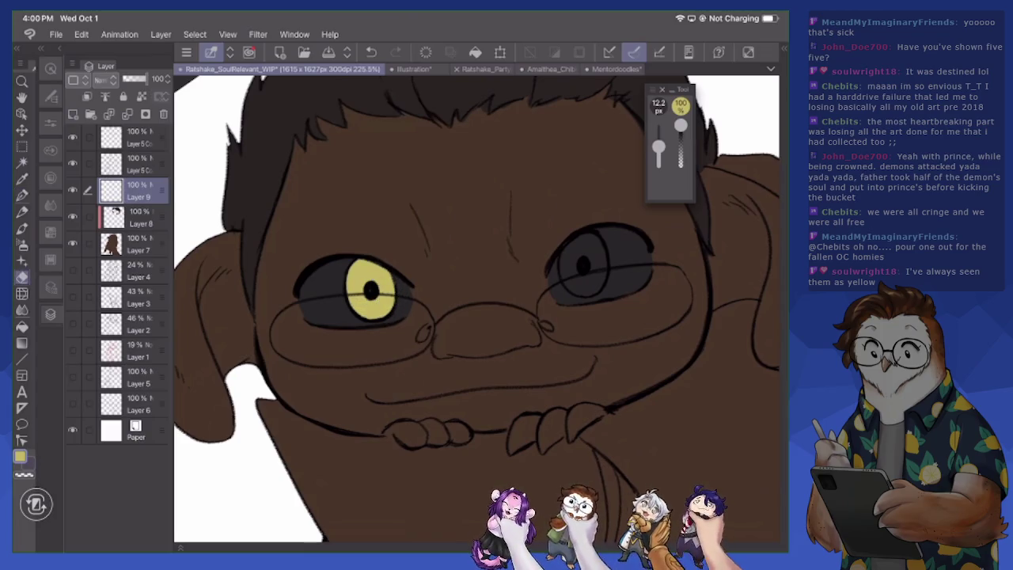
pyautogui.press('p')
pyautogui.moveTo(566, 246)
pyautogui.mouseDown()
pyautogui.moveTo(573, 284)
pyautogui.moveTo(595, 294)
pyautogui.moveTo(586, 247)
pyautogui.moveTo(605, 258)
pyautogui.mouseUp()
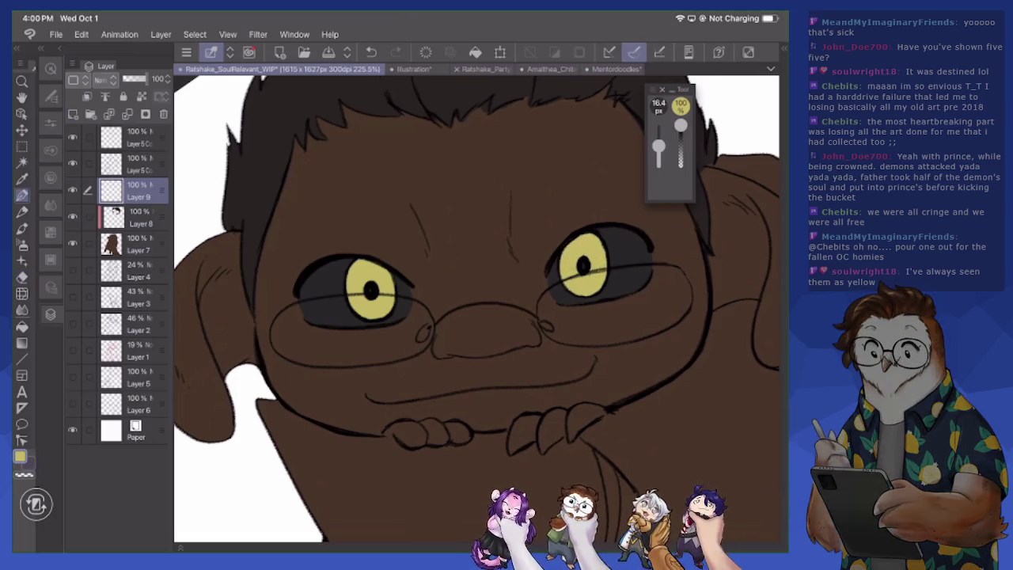
# Select Layer 7 and lighten its sampled brown to 654634 in Color settings
pyautogui.scroll(-5, 475, 309)
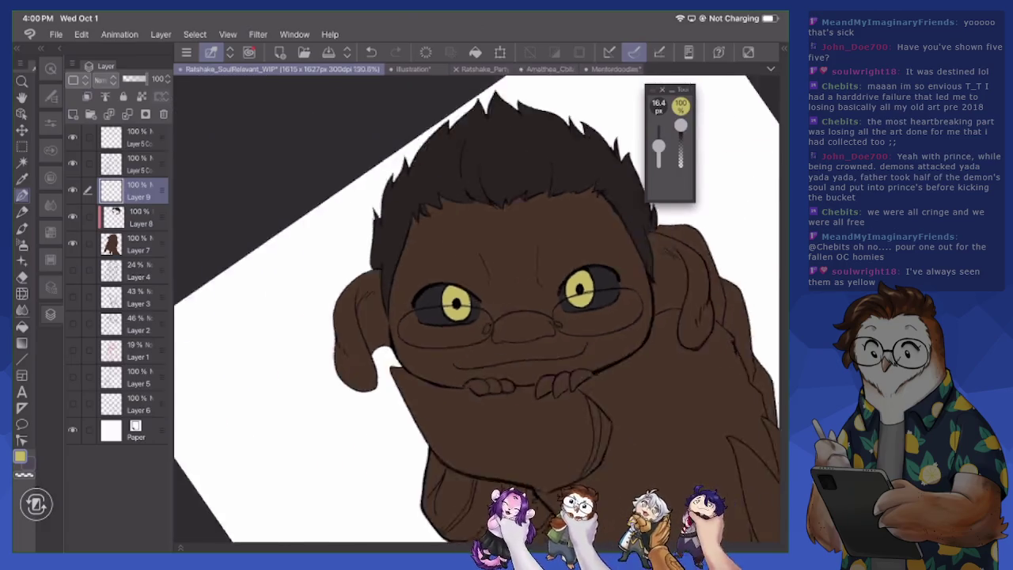
pyautogui.scroll(2, 475, 308)
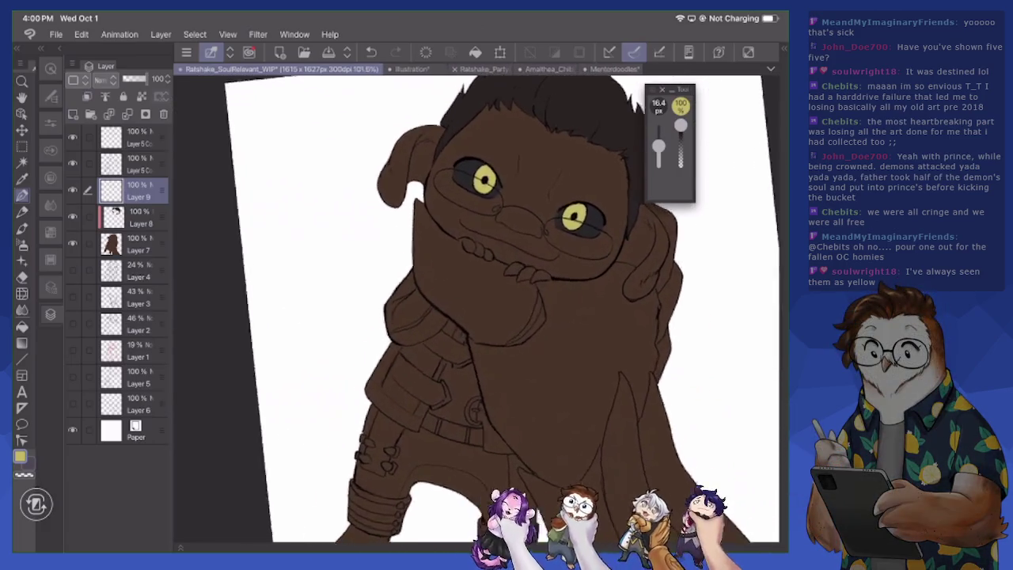
pyautogui.click(134, 244)
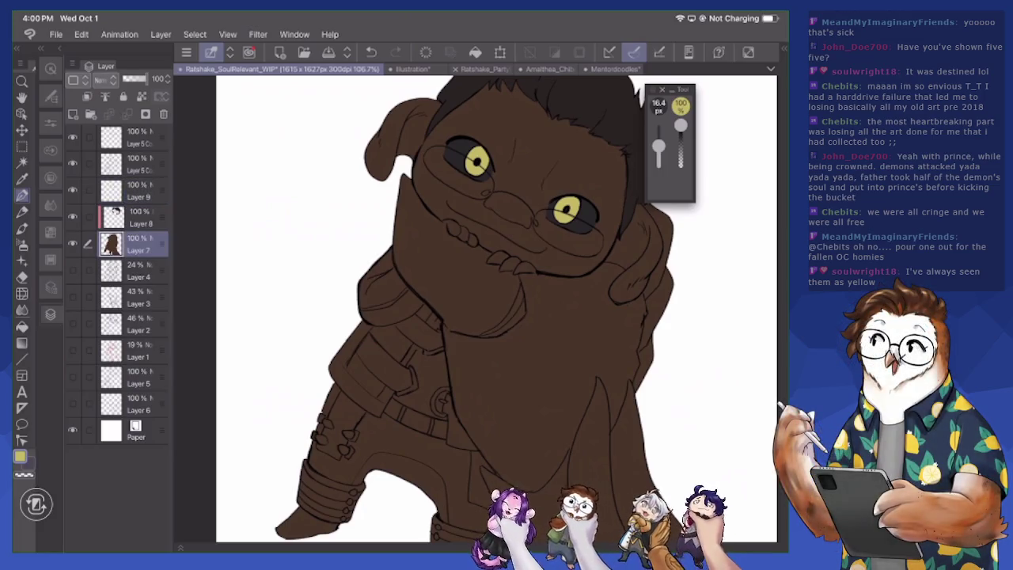
pyautogui.click(559, 125)
pyautogui.click(20, 456)
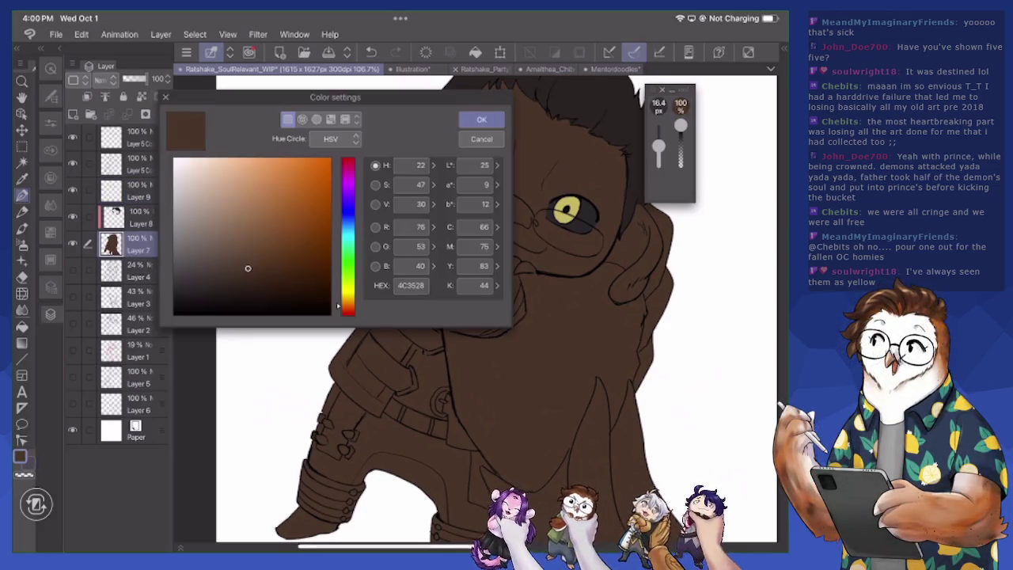
pyautogui.moveTo(247, 268); pyautogui.dragTo(237, 251)
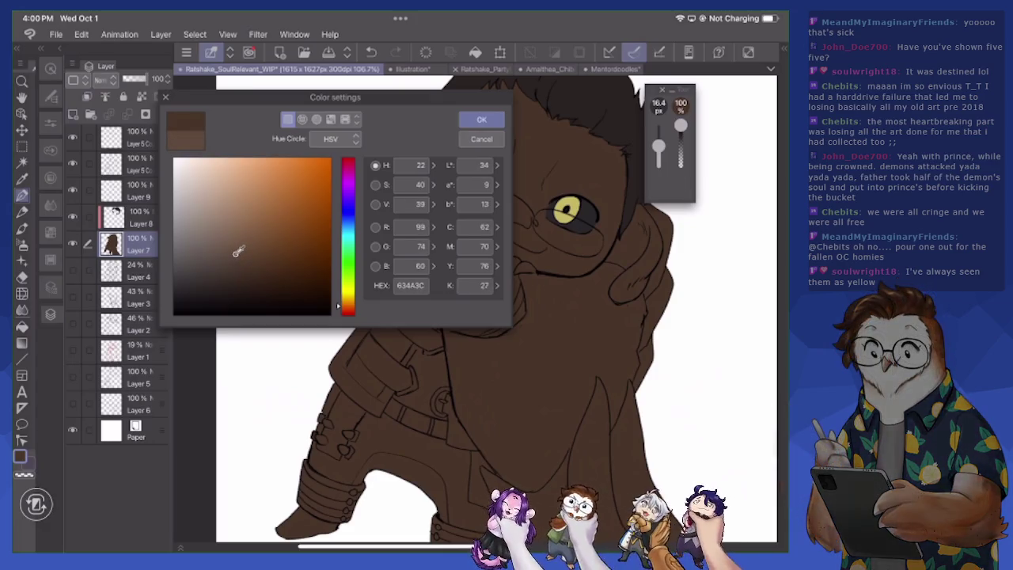
pyautogui.click(481, 119)
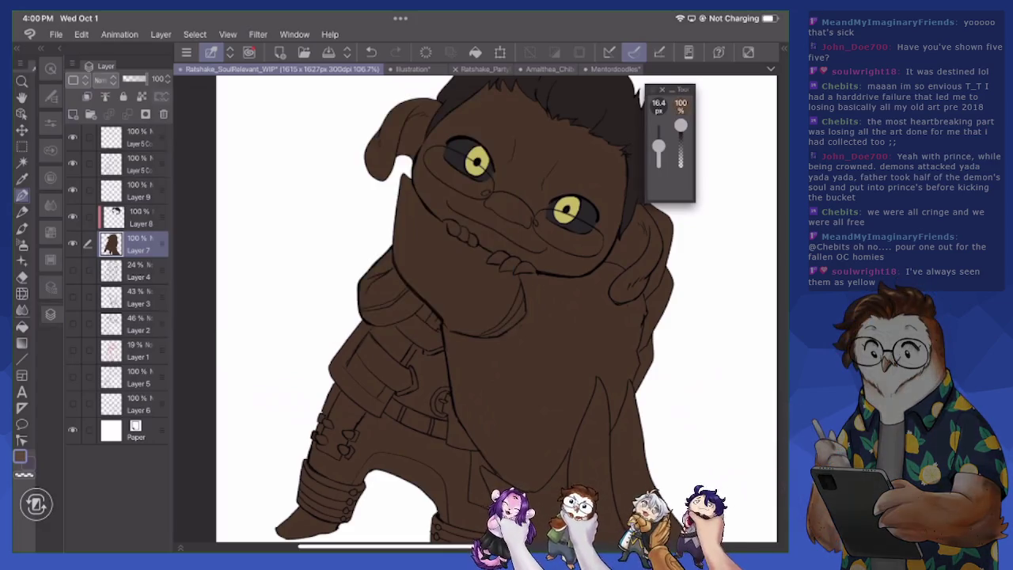
# Lock Layer 7's transparent pixels and refill it with the lighter brown
pyautogui.click(22, 326)
pyautogui.click(141, 96)
pyautogui.click(475, 333)
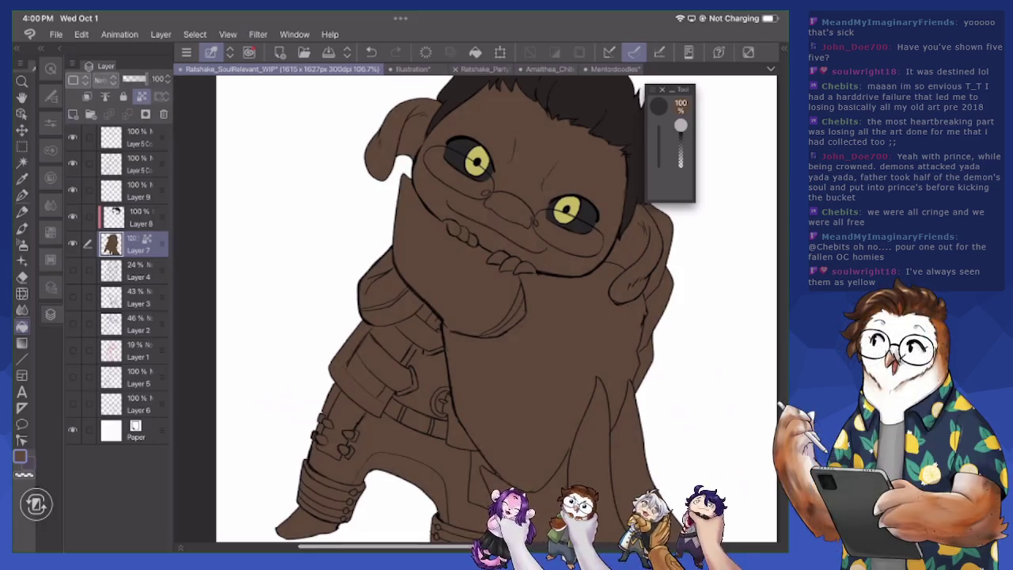
pyautogui.click(20, 456)
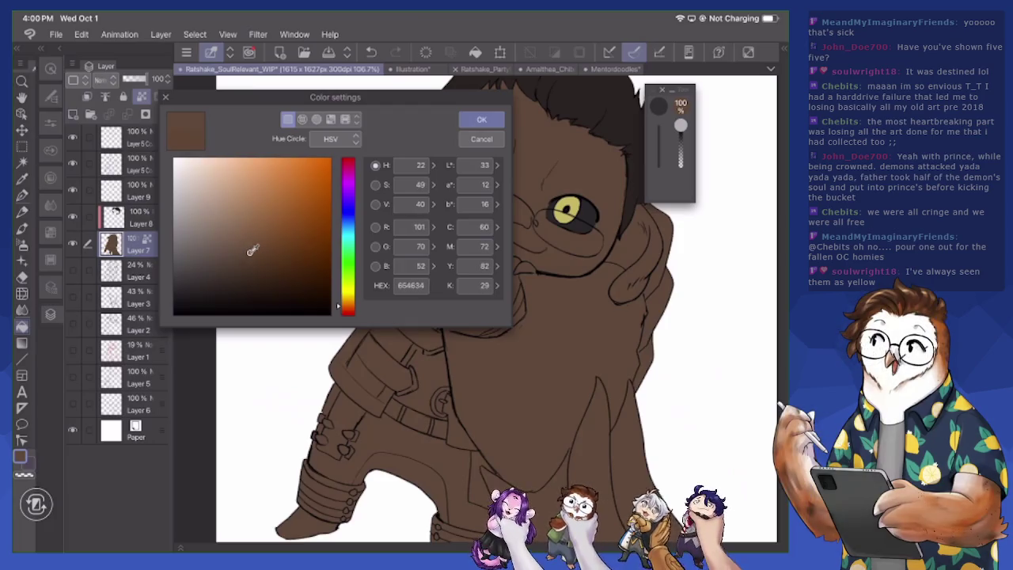
pyautogui.press('Return')
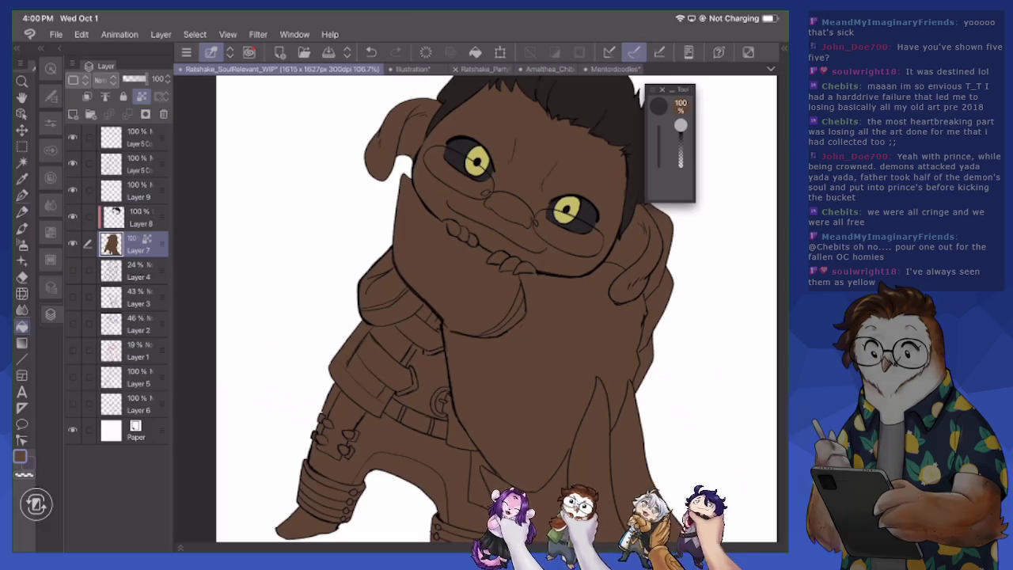
# With the lower legs in view, pick dark greyish brown 463F3C and select Layer 8
pyautogui.moveTo(475, 316)
pyautogui.mouseDown()
pyautogui.moveTo(443, 262)
pyautogui.moveTo(412, 158)
pyautogui.moveTo(381, 132)
pyautogui.mouseUp()
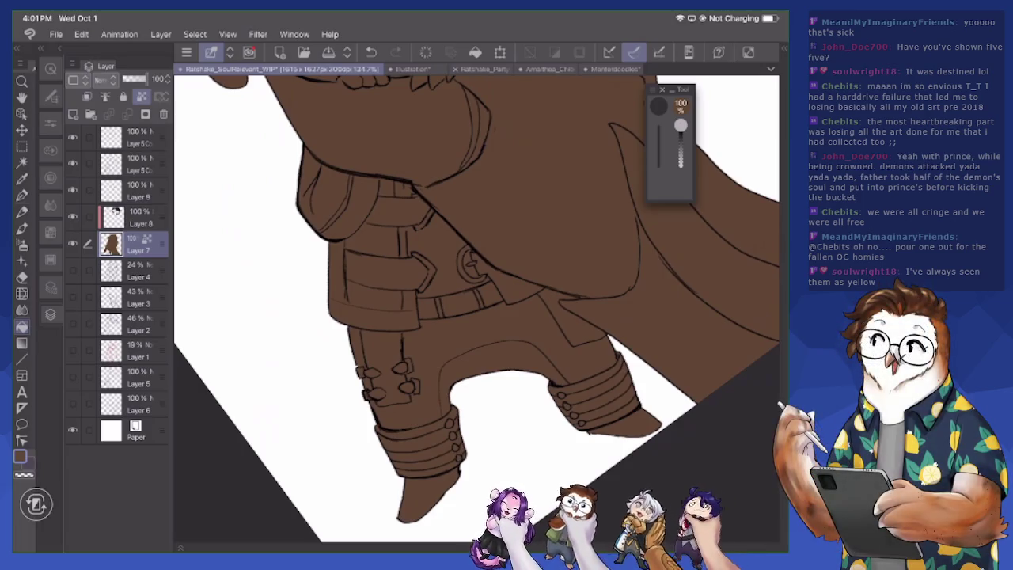
pyautogui.scroll(3, 475, 308)
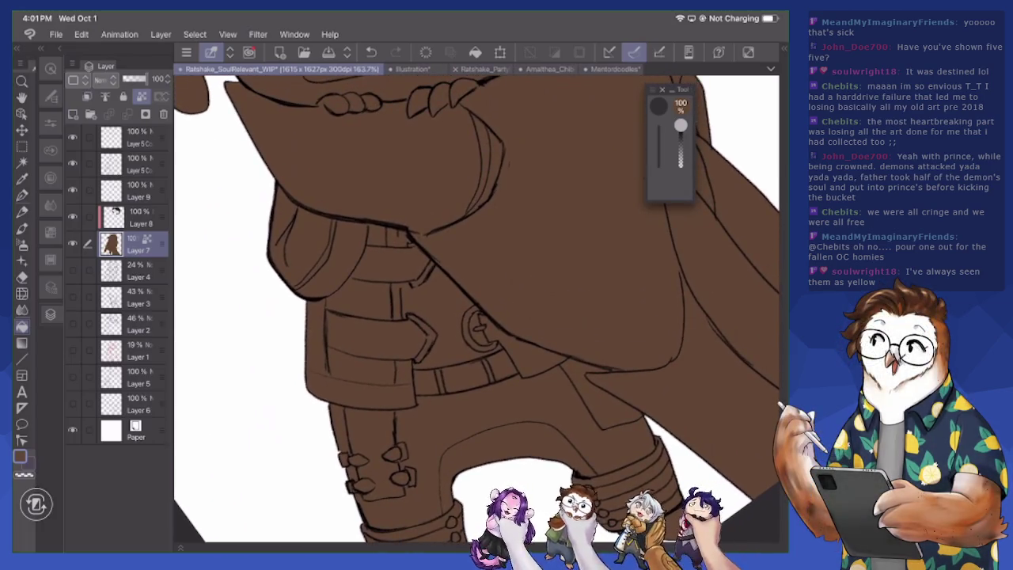
pyautogui.scroll(-5, 475, 308)
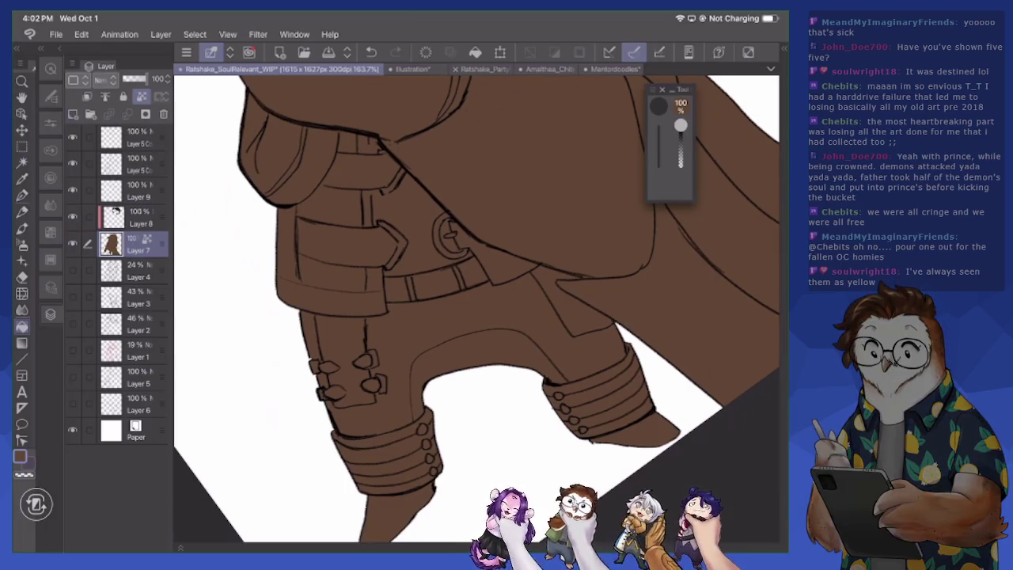
pyautogui.click(20, 457)
pyautogui.moveTo(194, 258); pyautogui.dragTo(194, 273)
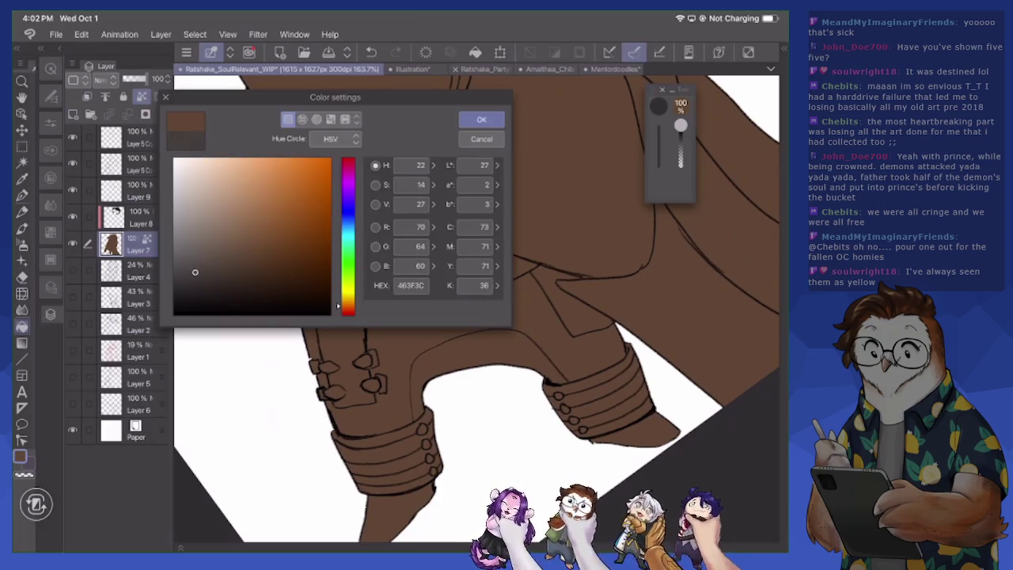
pyautogui.moveTo(195, 272); pyautogui.dragTo(189, 278)
pyautogui.click(481, 119)
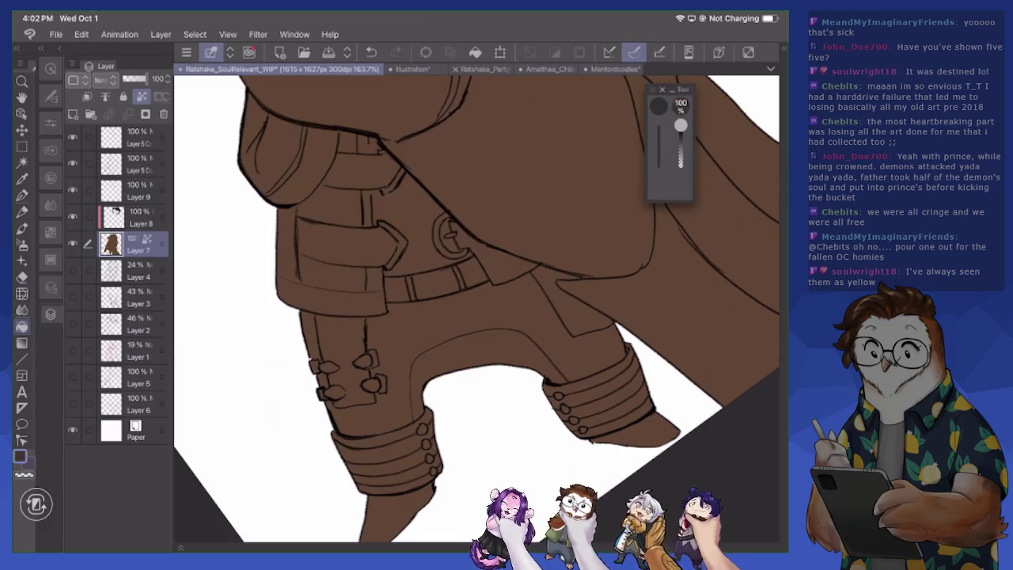
pyautogui.click(131, 217)
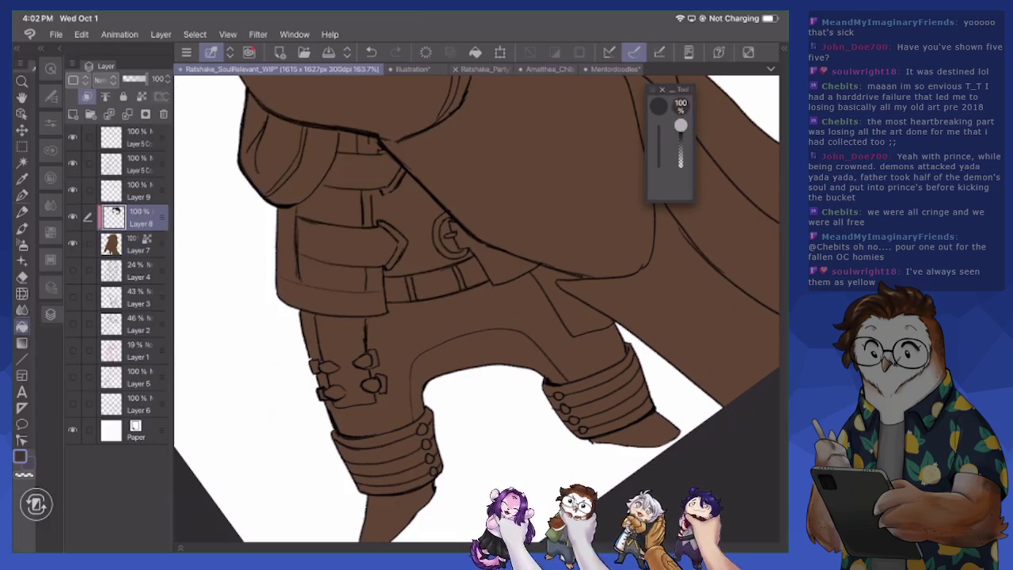
pyautogui.scroll(5, 475, 308)
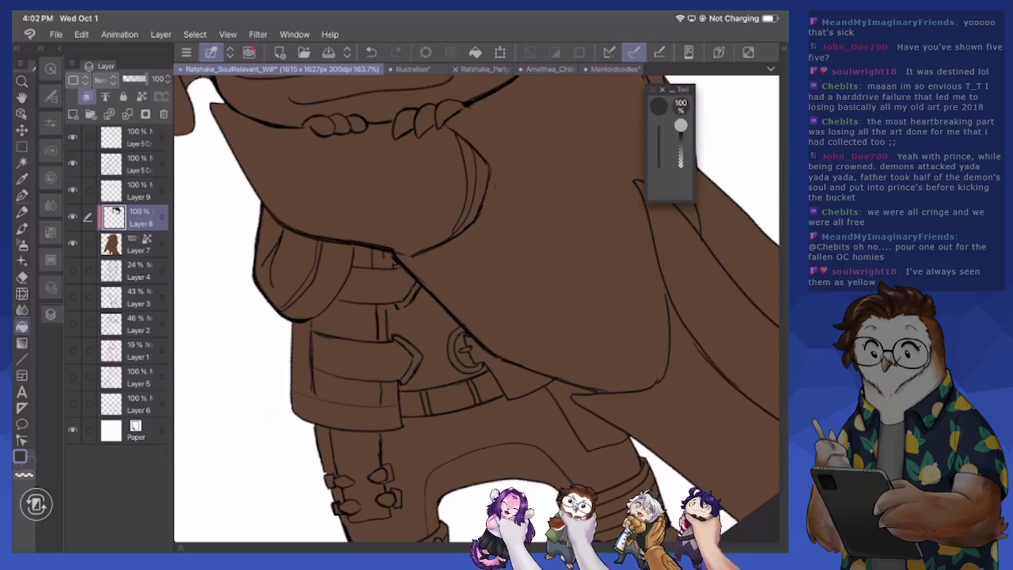
# Shade the pouch and the leg's left edge dark grey with an enlarged pen
pyautogui.click(23, 195)
pyautogui.moveTo(266, 213)
pyautogui.mouseDown()
pyautogui.moveTo(287, 257)
pyautogui.moveTo(265, 297)
pyautogui.mouseUp()
pyautogui.moveTo(261, 253); pyautogui.dragTo(299, 323)
pyautogui.moveTo(269, 289); pyautogui.dragTo(301, 352)
pyautogui.moveTo(305, 317)
pyautogui.mouseDown()
pyautogui.moveTo(297, 405)
pyautogui.moveTo(399, 424)
pyautogui.mouseUp()
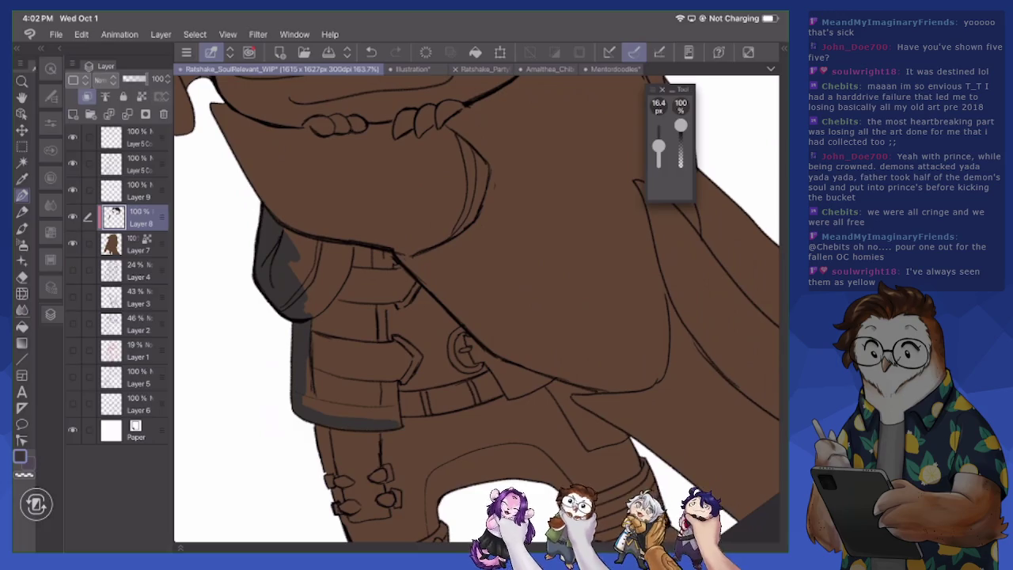
pyautogui.press(']')
pyautogui.press(']')
pyautogui.press(']')
pyautogui.moveTo(331, 285); pyautogui.dragTo(329, 335)
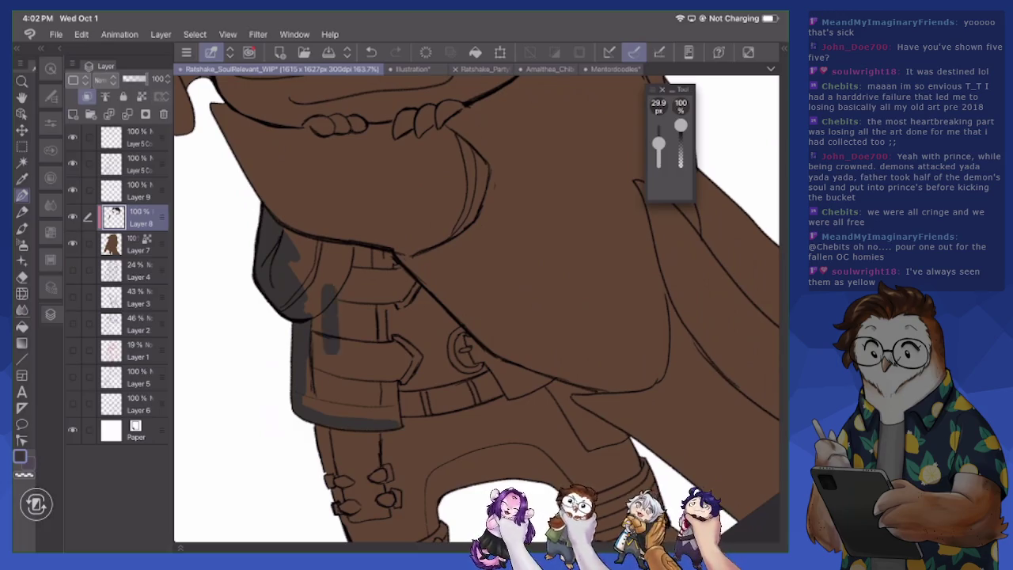
pyautogui.moveTo(340, 267); pyautogui.dragTo(352, 395)
pyautogui.moveTo(370, 262)
pyautogui.mouseDown()
pyautogui.moveTo(380, 386)
pyautogui.moveTo(383, 296)
pyautogui.mouseUp()
pyautogui.moveTo(378, 381); pyautogui.dragTo(398, 419)
pyautogui.moveTo(393, 392); pyautogui.dragTo(389, 345)
pyautogui.moveTo(378, 266)
pyautogui.mouseDown()
pyautogui.moveTo(380, 252)
pyautogui.moveTo(335, 259)
pyautogui.moveTo(288, 233)
pyautogui.moveTo(302, 288)
pyautogui.mouseUp()
# Cover the pouch's brown edges in dark grey, undoing and repainting one stroke
pyautogui.moveTo(308, 345); pyautogui.dragTo(315, 386)
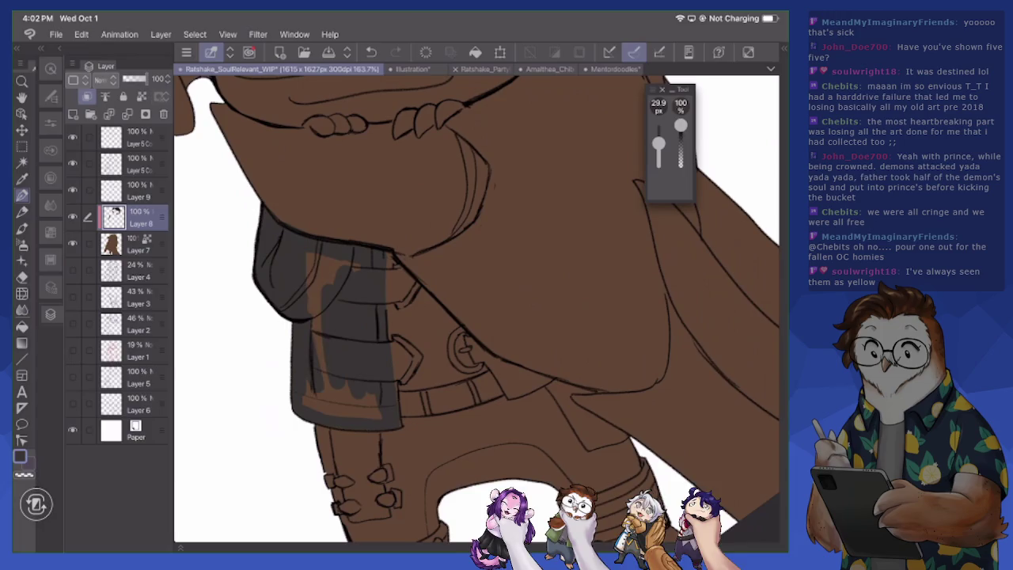
pyautogui.moveTo(317, 253); pyautogui.dragTo(318, 396)
pyautogui.moveTo(324, 281)
pyautogui.mouseDown()
pyautogui.moveTo(356, 263)
pyautogui.moveTo(389, 337)
pyautogui.mouseUp()
pyautogui.moveTo(392, 293); pyautogui.dragTo(392, 380)
pyautogui.moveTo(393, 269); pyautogui.dragTo(397, 390)
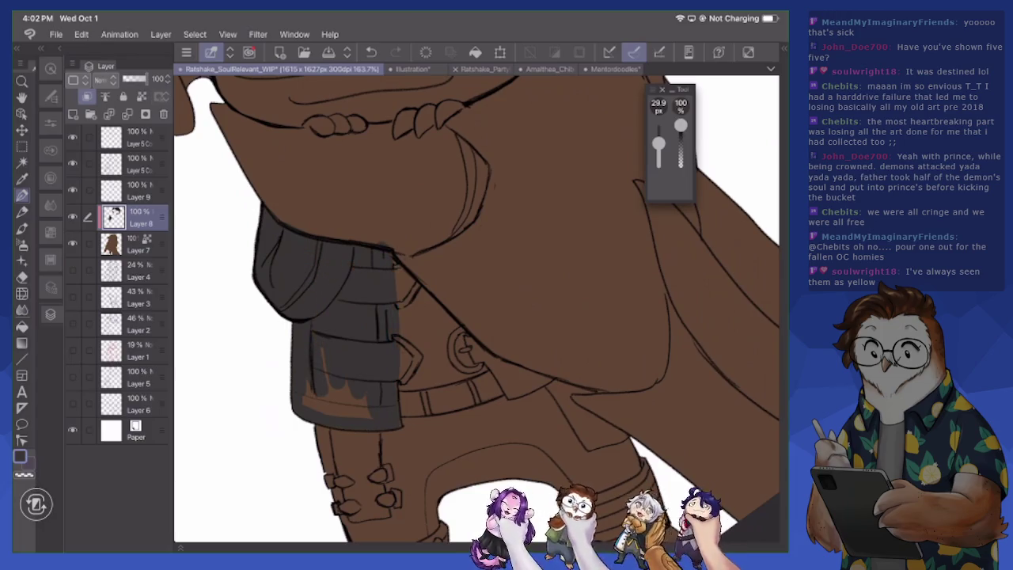
pyautogui.hotkey('ctrl', 'z')
pyautogui.moveTo(369, 264); pyautogui.dragTo(370, 375)
pyautogui.moveTo(379, 271); pyautogui.dragTo(380, 377)
pyautogui.moveTo(381, 253); pyautogui.dragTo(392, 420)
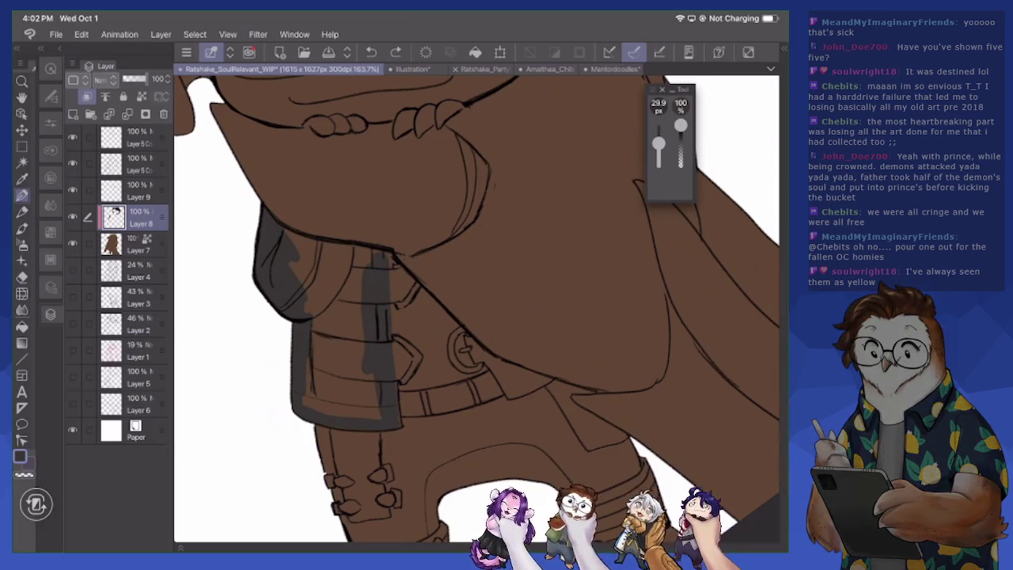
# Fill the armour panel and the patch beside the belt buckle dark grey
pyautogui.moveTo(378, 402)
pyautogui.mouseDown()
pyautogui.moveTo(324, 415)
pyautogui.moveTo(313, 301)
pyautogui.moveTo(340, 408)
pyautogui.mouseUp()
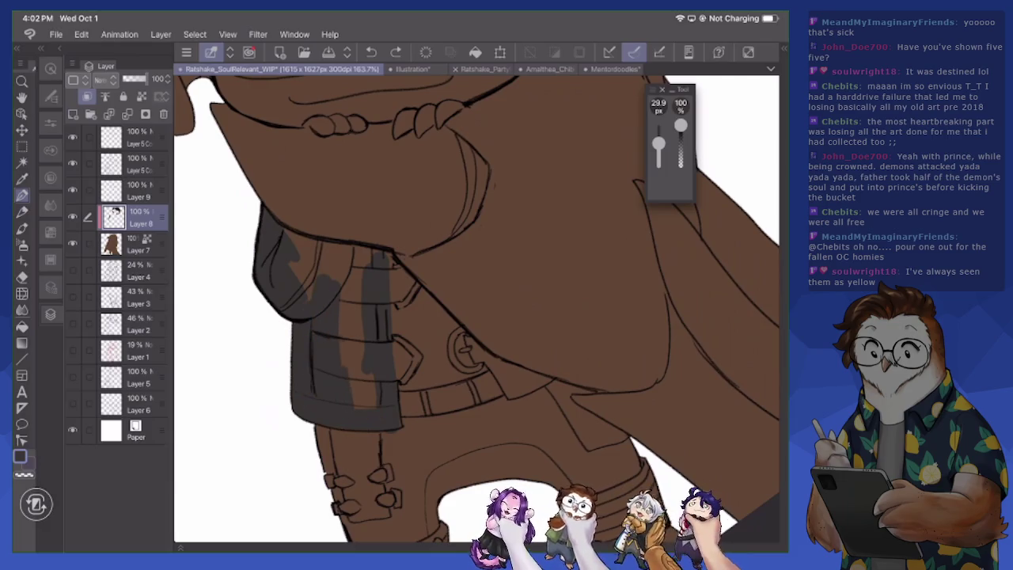
pyautogui.moveTo(352, 286); pyautogui.dragTo(362, 408)
pyautogui.moveTo(366, 252)
pyautogui.mouseDown()
pyautogui.moveTo(360, 290)
pyautogui.moveTo(334, 283)
pyautogui.mouseUp()
pyautogui.moveTo(348, 238)
pyautogui.mouseDown()
pyautogui.moveTo(307, 298)
pyautogui.moveTo(296, 278)
pyautogui.mouseUp()
pyautogui.moveTo(294, 224)
pyautogui.mouseDown()
pyautogui.moveTo(286, 240)
pyautogui.moveTo(326, 233)
pyautogui.mouseUp()
pyautogui.moveTo(478, 337)
pyautogui.mouseDown()
pyautogui.moveTo(506, 381)
pyautogui.moveTo(472, 362)
pyautogui.moveTo(511, 374)
pyautogui.moveTo(513, 395)
pyautogui.moveTo(545, 392)
pyautogui.moveTo(554, 380)
pyautogui.mouseUp()
pyautogui.moveTo(510, 350); pyautogui.dragTo(544, 376)
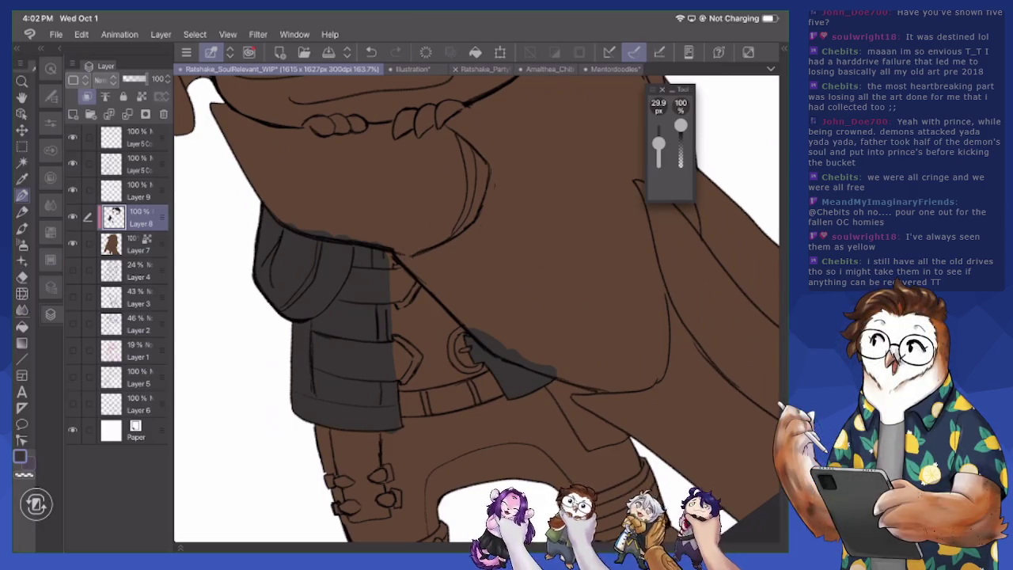
pyautogui.scroll(-5, 477, 309)
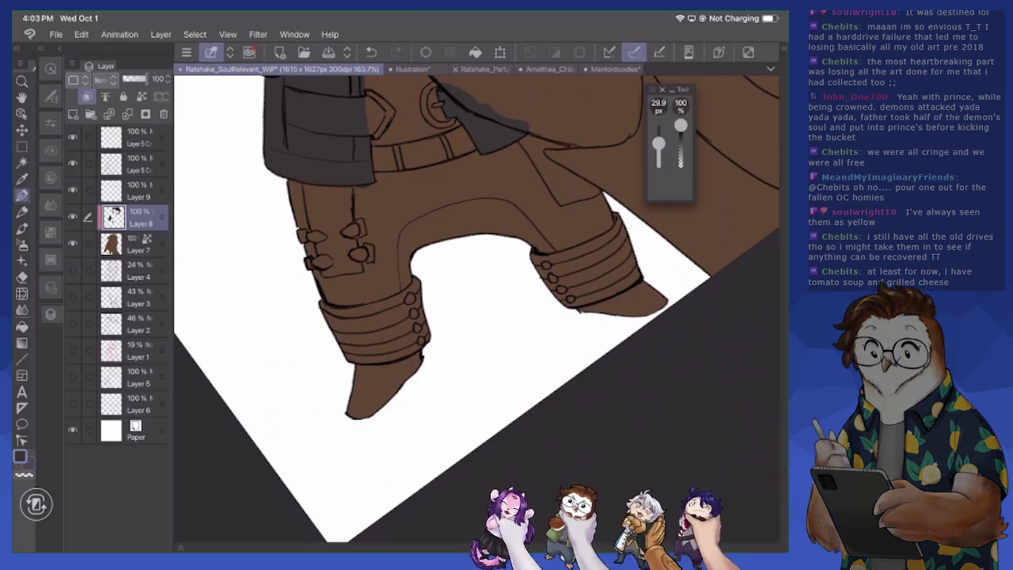
# Set the colour to near-black grey 242221 and paint the left boot up to its cuff
pyautogui.click(20, 456)
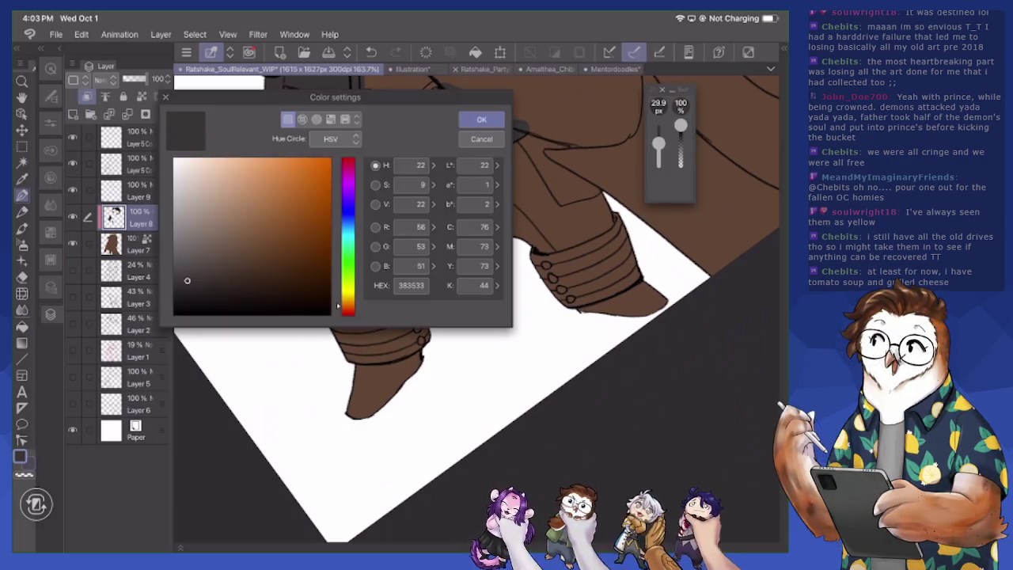
pyautogui.moveTo(187, 280); pyautogui.dragTo(185, 295)
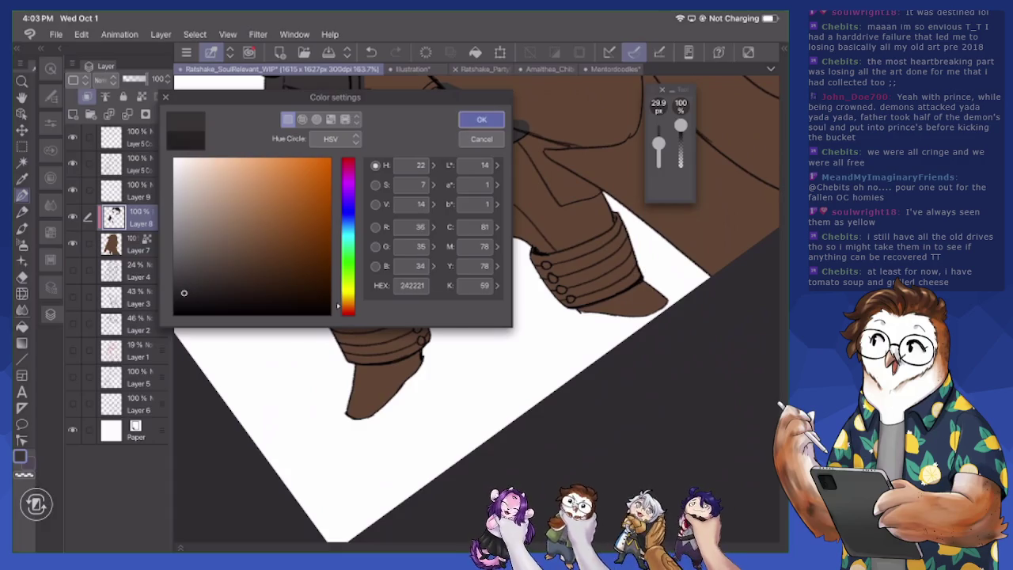
pyautogui.click(481, 118)
pyautogui.moveTo(358, 372)
pyautogui.mouseDown()
pyautogui.moveTo(387, 365)
pyautogui.moveTo(360, 415)
pyautogui.mouseUp()
pyautogui.moveTo(423, 324)
pyautogui.mouseDown()
pyautogui.moveTo(372, 411)
pyautogui.moveTo(388, 399)
pyautogui.moveTo(380, 360)
pyautogui.mouseUp()
pyautogui.moveTo(416, 289)
pyautogui.mouseDown()
pyautogui.moveTo(352, 348)
pyautogui.moveTo(411, 286)
pyautogui.moveTo(341, 331)
pyautogui.moveTo(321, 304)
pyautogui.moveTo(343, 347)
pyautogui.moveTo(375, 323)
pyautogui.mouseUp()
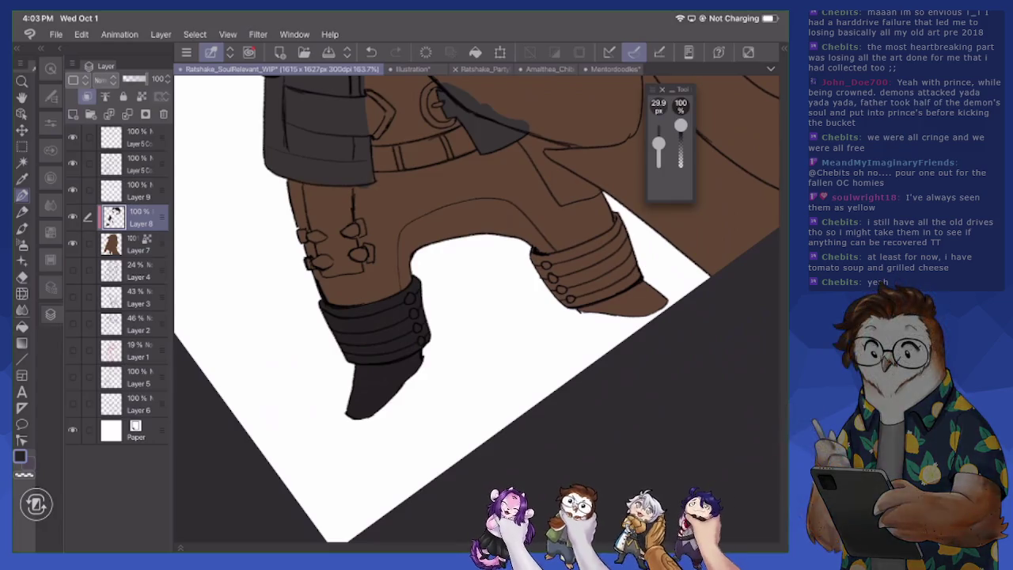
# Paint the right boot's cuff and foot the same charcoal, covering all the brown
pyautogui.moveTo(541, 252)
pyautogui.mouseDown()
pyautogui.moveTo(582, 270)
pyautogui.moveTo(628, 226)
pyautogui.mouseUp()
pyautogui.moveTo(590, 259)
pyautogui.mouseDown()
pyautogui.moveTo(633, 279)
pyautogui.moveTo(629, 313)
pyautogui.moveTo(605, 313)
pyautogui.mouseUp()
pyautogui.moveTo(641, 282)
pyautogui.mouseDown()
pyautogui.moveTo(569, 302)
pyautogui.moveTo(626, 266)
pyautogui.mouseUp()
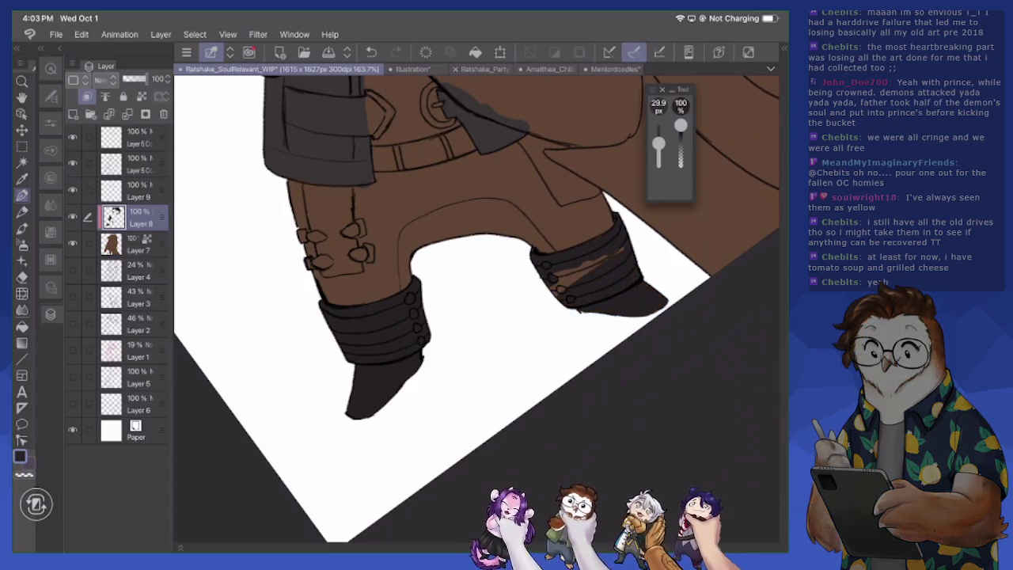
pyautogui.moveTo(552, 277); pyautogui.dragTo(621, 251)
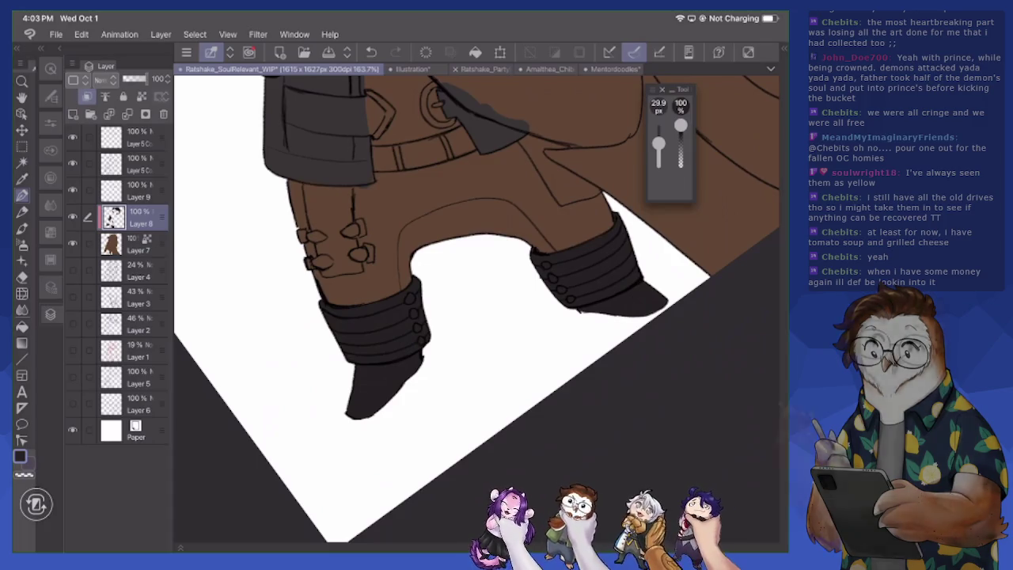
# Pick a blue-purple colour and lay a first stroke on the left trouser leg
pyautogui.click(20, 456)
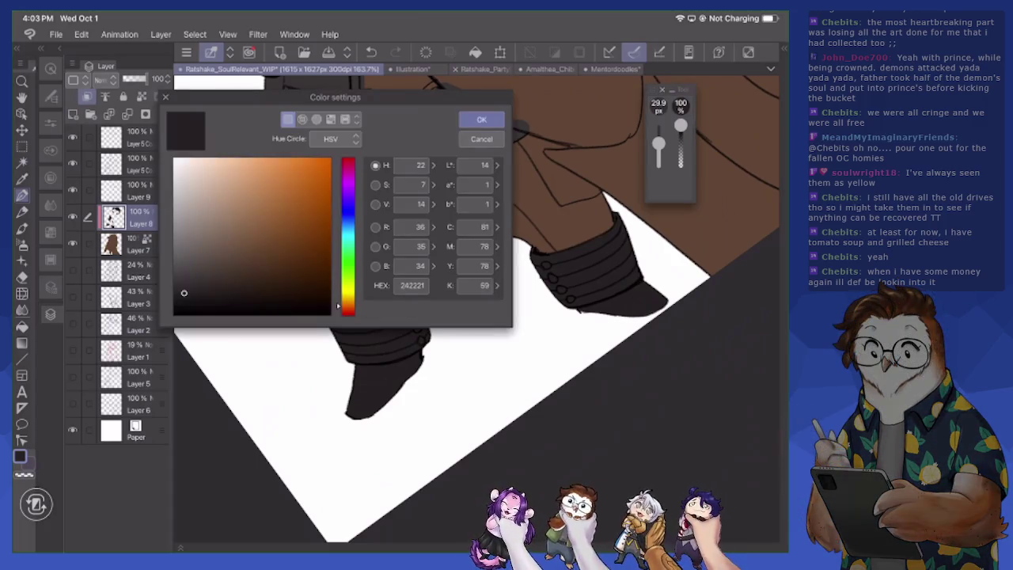
pyautogui.moveTo(184, 292)
pyautogui.mouseDown()
pyautogui.moveTo(238, 263)
pyautogui.moveTo(227, 256)
pyautogui.moveTo(245, 234)
pyautogui.moveTo(255, 248)
pyautogui.moveTo(235, 256)
pyautogui.moveTo(253, 255)
pyautogui.mouseUp()
pyautogui.click(348, 214)
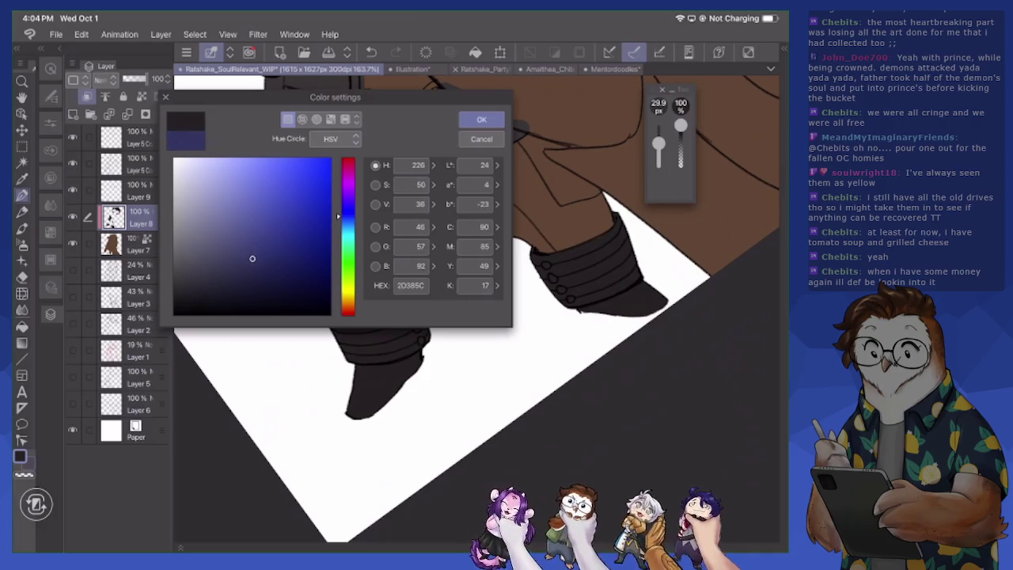
pyautogui.click(481, 119)
pyautogui.moveTo(360, 233)
pyautogui.mouseDown()
pyautogui.moveTo(325, 265)
pyautogui.moveTo(376, 210)
pyautogui.mouseUp()
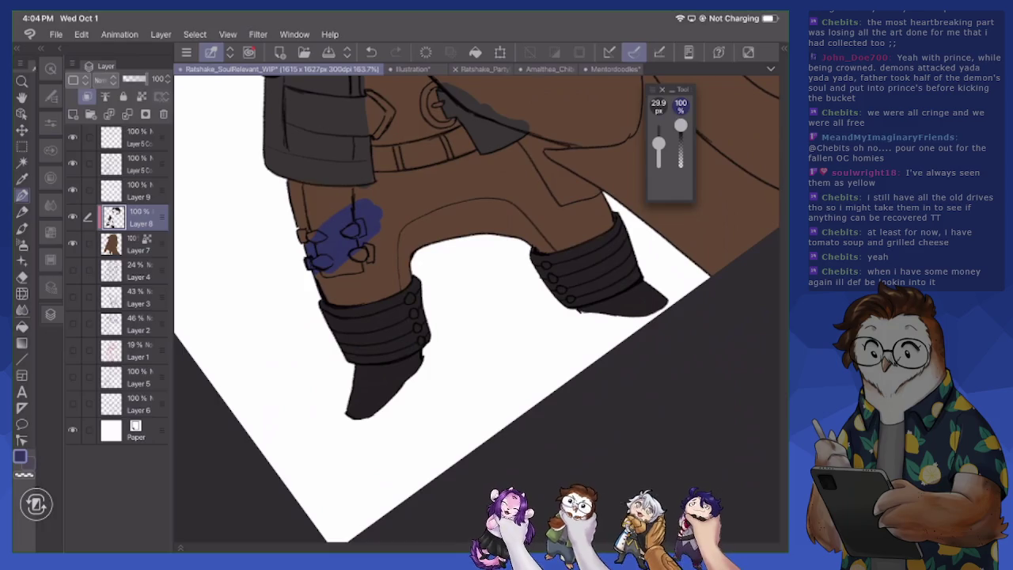
# Change to a darker, duller navy (about 2C334A) and fill more of the left leg
pyautogui.click(20, 456)
pyautogui.click(235, 269)
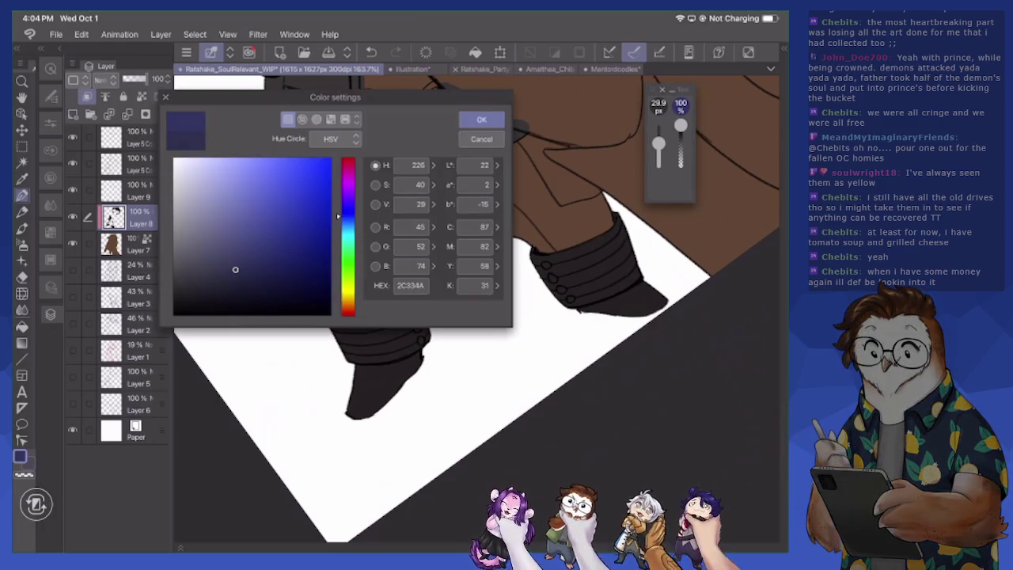
pyautogui.click(481, 119)
pyautogui.moveTo(416, 207); pyautogui.dragTo(382, 235)
pyautogui.moveTo(317, 273)
pyautogui.mouseDown()
pyautogui.moveTo(420, 199)
pyautogui.moveTo(308, 237)
pyautogui.mouseUp()
pyautogui.moveTo(348, 204)
pyautogui.mouseDown()
pyautogui.moveTo(296, 232)
pyautogui.moveTo(303, 198)
pyautogui.mouseUp()
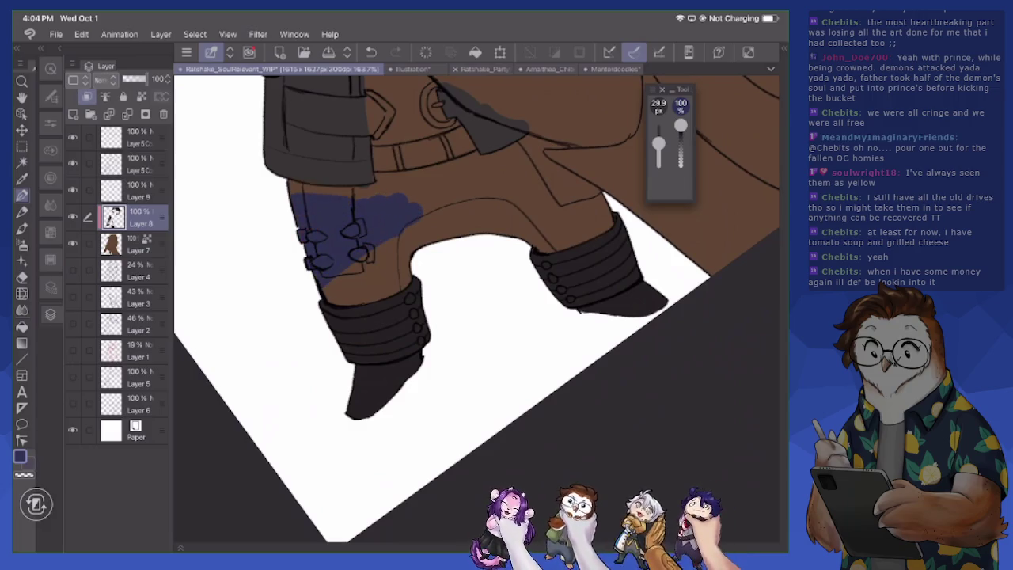
pyautogui.scroll(-1, 475, 308)
# Rotate the canvas and fill the other trouser leg with the navy blue
pyautogui.moveTo(474, 308); pyautogui.dragTo(554, 238)
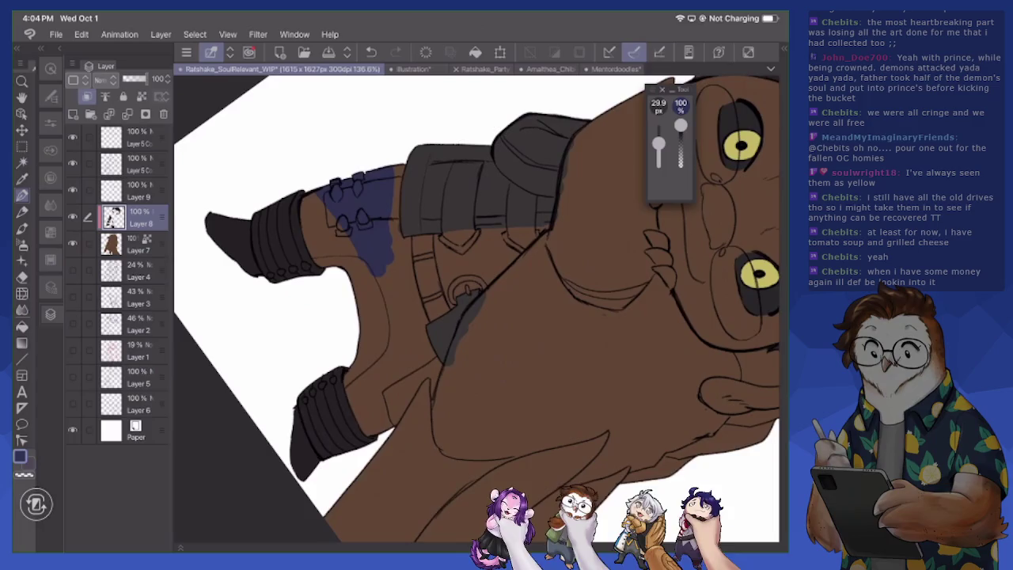
pyautogui.moveTo(387, 273); pyautogui.dragTo(394, 178)
pyautogui.moveTo(397, 220); pyautogui.dragTo(397, 163)
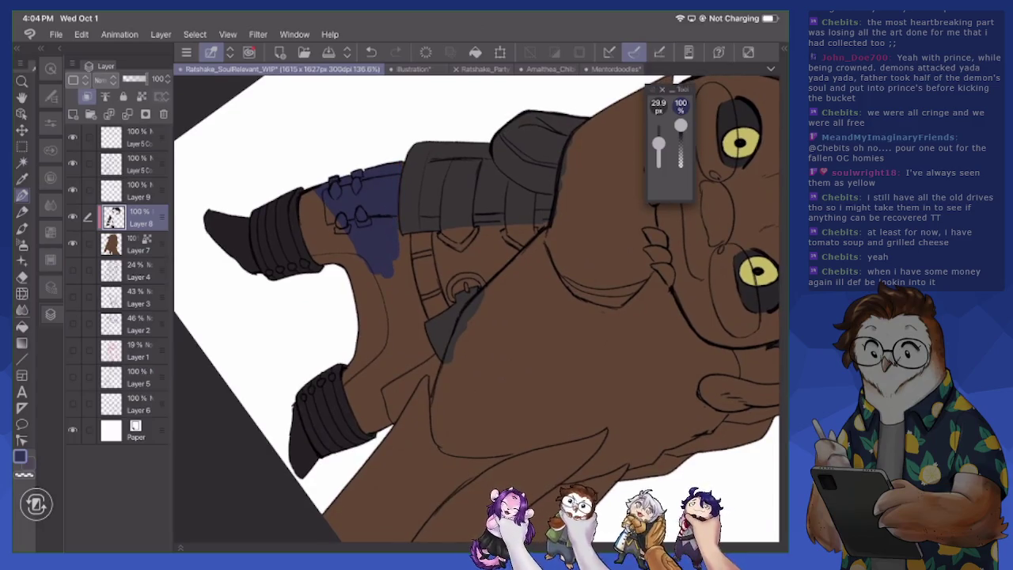
pyautogui.moveTo(394, 261); pyautogui.dragTo(365, 310)
pyautogui.moveTo(373, 225); pyautogui.dragTo(341, 313)
pyautogui.moveTo(329, 201)
pyautogui.mouseDown()
pyautogui.moveTo(315, 264)
pyautogui.moveTo(312, 196)
pyautogui.moveTo(320, 233)
pyautogui.mouseUp()
# Cover leftover brown along the trouser leg's edges and lower part
pyautogui.moveTo(378, 299)
pyautogui.mouseDown()
pyautogui.moveTo(370, 348)
pyautogui.moveTo(348, 385)
pyautogui.moveTo(360, 419)
pyautogui.moveTo(390, 413)
pyautogui.moveTo(430, 360)
pyautogui.mouseUp()
pyautogui.moveTo(399, 424); pyautogui.dragTo(410, 402)
pyautogui.moveTo(424, 354); pyautogui.dragTo(440, 403)
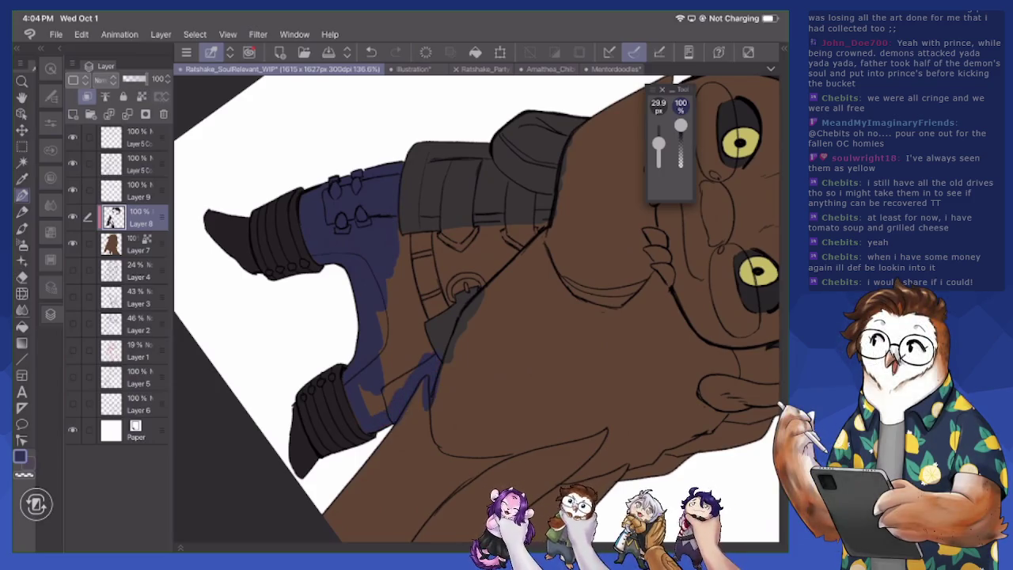
pyautogui.moveTo(401, 241)
pyautogui.mouseDown()
pyautogui.moveTo(400, 271)
pyautogui.moveTo(409, 247)
pyautogui.moveTo(430, 351)
pyautogui.mouseUp()
pyautogui.moveTo(408, 269); pyautogui.dragTo(388, 368)
pyautogui.moveTo(394, 313)
pyautogui.mouseDown()
pyautogui.moveTo(390, 397)
pyautogui.moveTo(364, 410)
pyautogui.mouseUp()
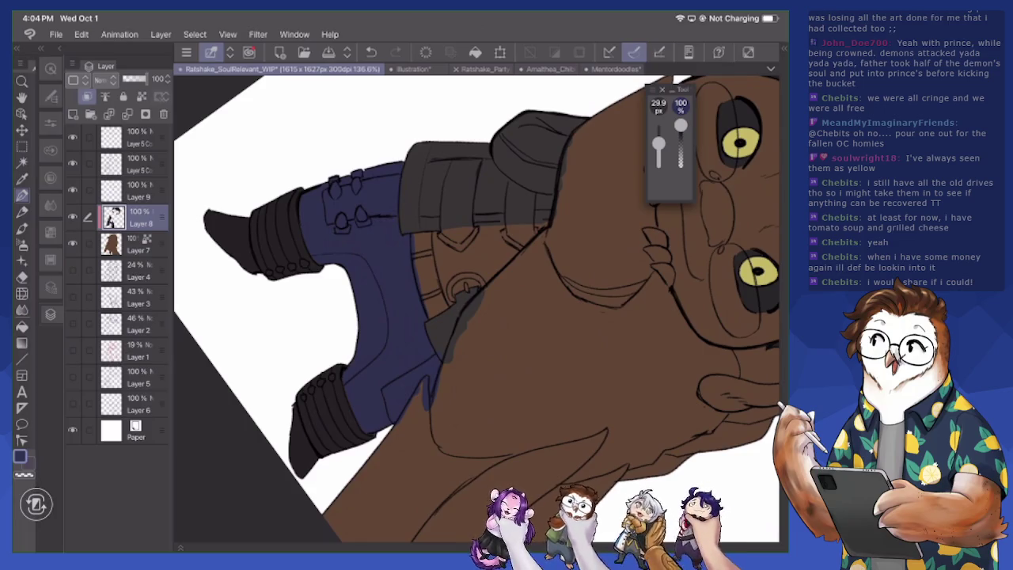
# Erase stray dark and grey marks by the outline, shoulder and collar
pyautogui.scroll(3, 475, 308)
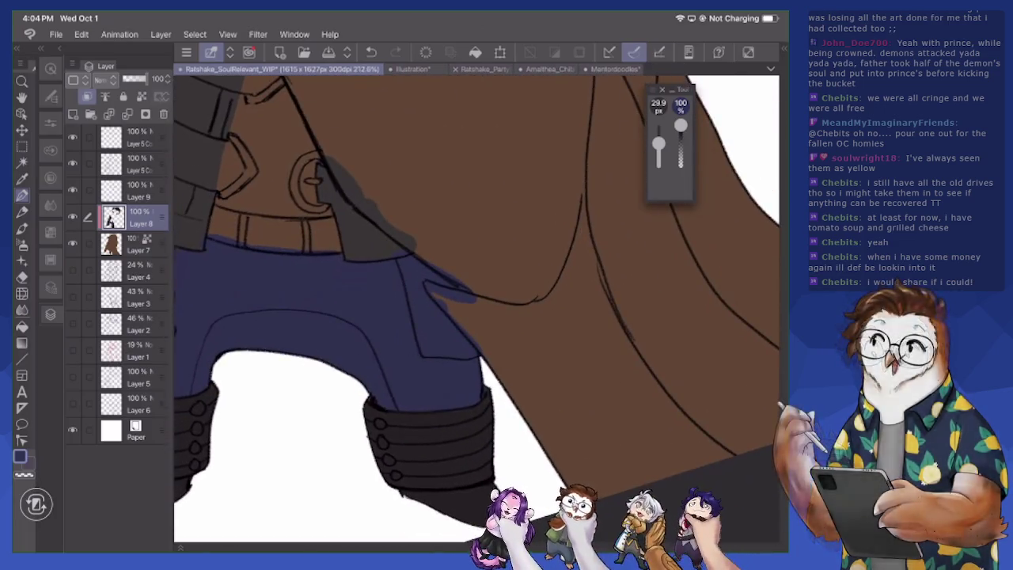
pyautogui.moveTo(444, 299); pyautogui.dragTo(466, 327)
pyautogui.press('e')
pyautogui.moveTo(431, 287); pyautogui.dragTo(467, 326)
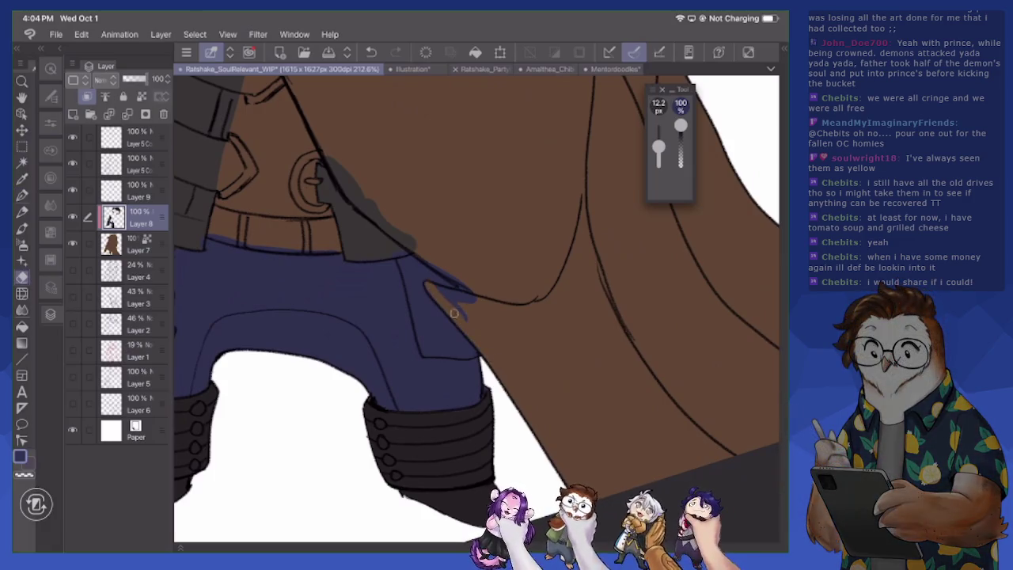
pyautogui.moveTo(427, 285); pyautogui.dragTo(463, 297)
pyautogui.moveTo(330, 141)
pyautogui.mouseDown()
pyautogui.moveTo(349, 198)
pyautogui.moveTo(429, 255)
pyautogui.mouseUp()
pyautogui.moveTo(348, 159); pyautogui.dragTo(358, 191)
pyautogui.moveTo(399, 229); pyautogui.dragTo(431, 255)
# With the pen at a 14.1 px brush, touch up the coat edge in dark grey
pyautogui.press('p')
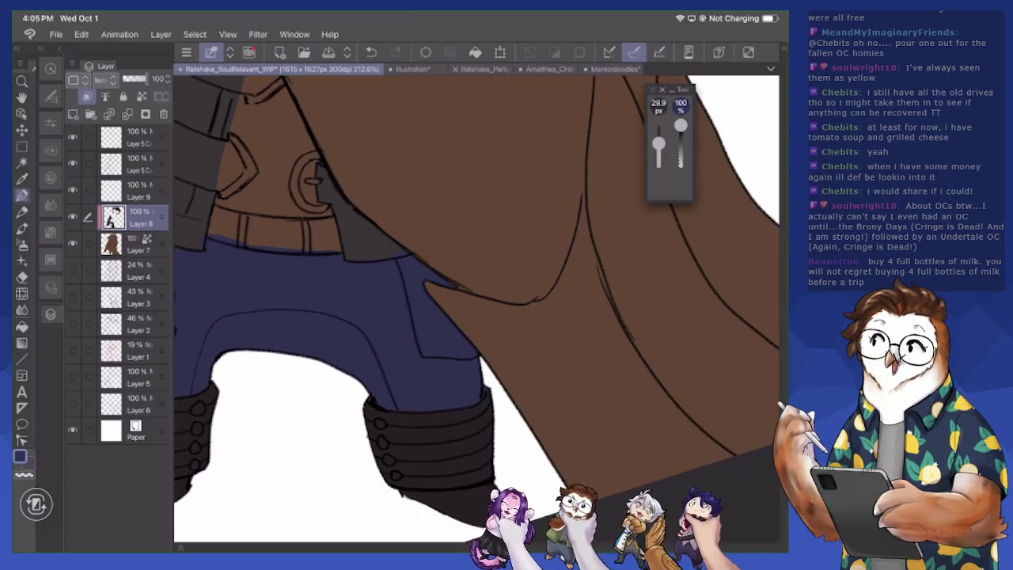
pyautogui.moveTo(475, 308); pyautogui.dragTo(609, 348)
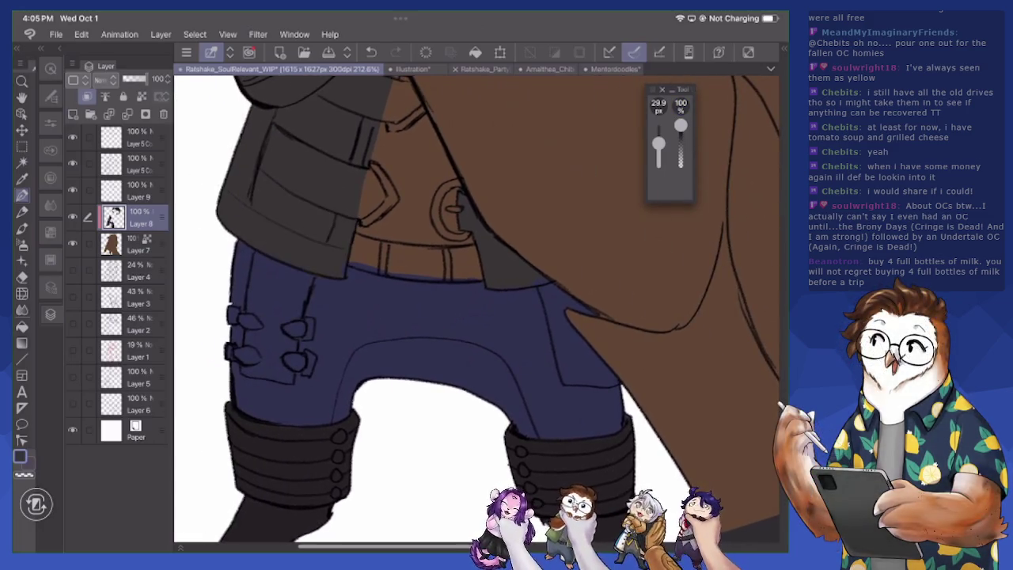
pyautogui.moveTo(658, 144); pyautogui.dragTo(658, 151)
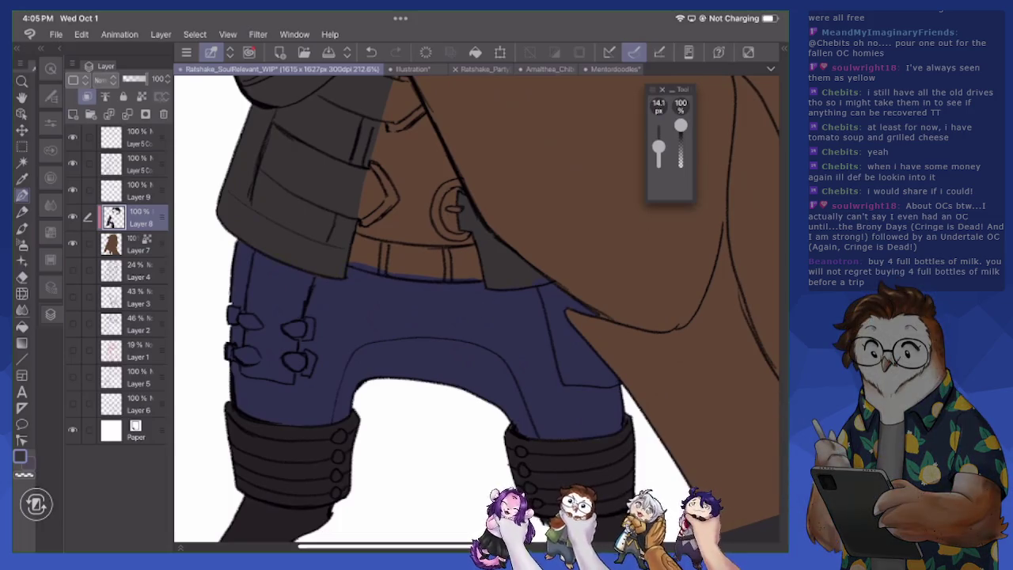
pyautogui.click(552, 276)
pyautogui.moveTo(359, 214); pyautogui.dragTo(379, 198)
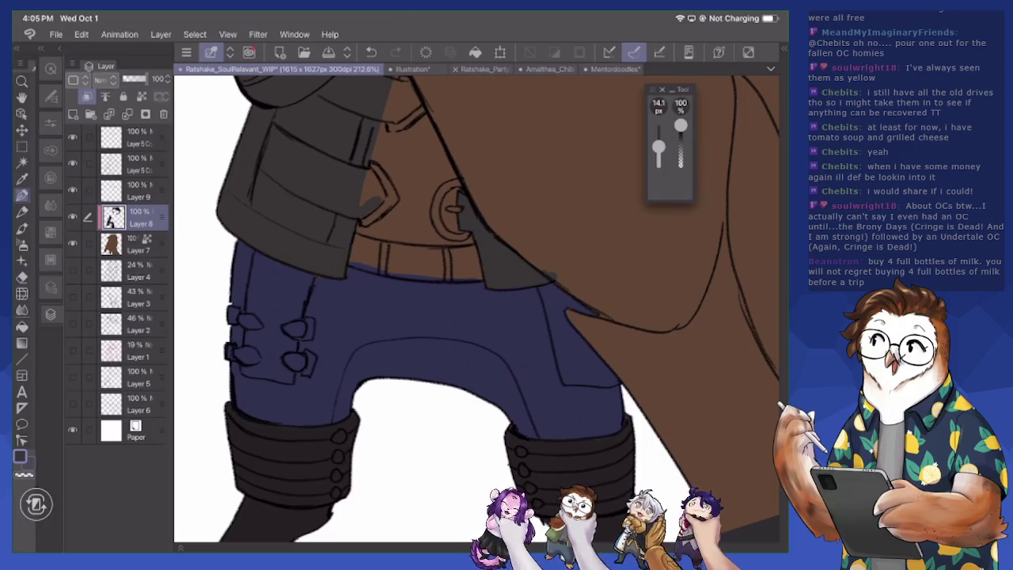
pyautogui.moveTo(366, 174)
pyautogui.mouseDown()
pyautogui.moveTo(384, 205)
pyautogui.moveTo(370, 185)
pyautogui.mouseUp()
pyautogui.moveTo(385, 109)
pyautogui.mouseDown()
pyautogui.moveTo(403, 114)
pyautogui.moveTo(414, 81)
pyautogui.moveTo(403, 109)
pyautogui.mouseUp()
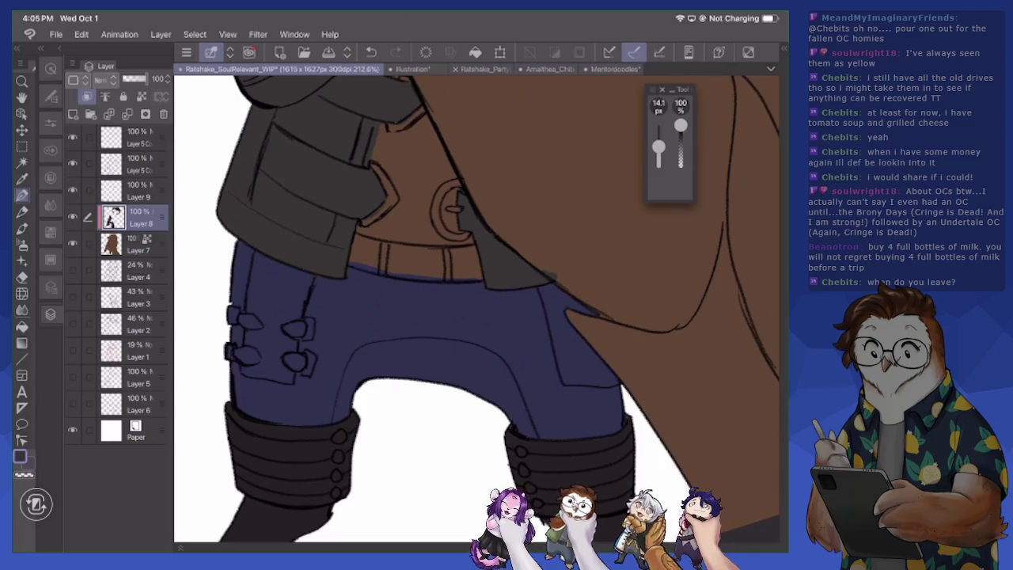
# Rotate the view toward the belt and end on the Pen tool
pyautogui.scroll(3, 474, 309)
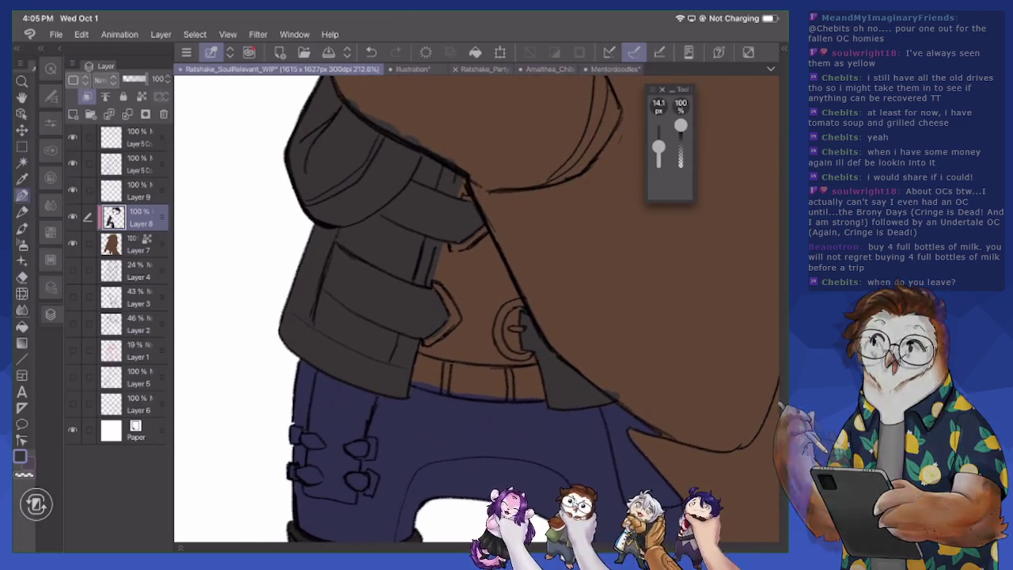
pyautogui.press('e')
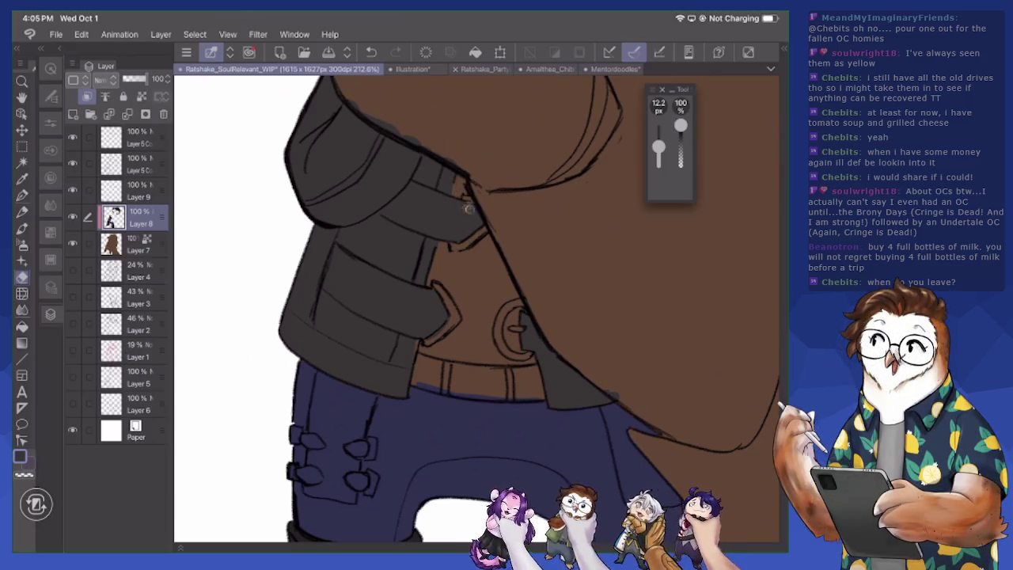
pyautogui.press('p')
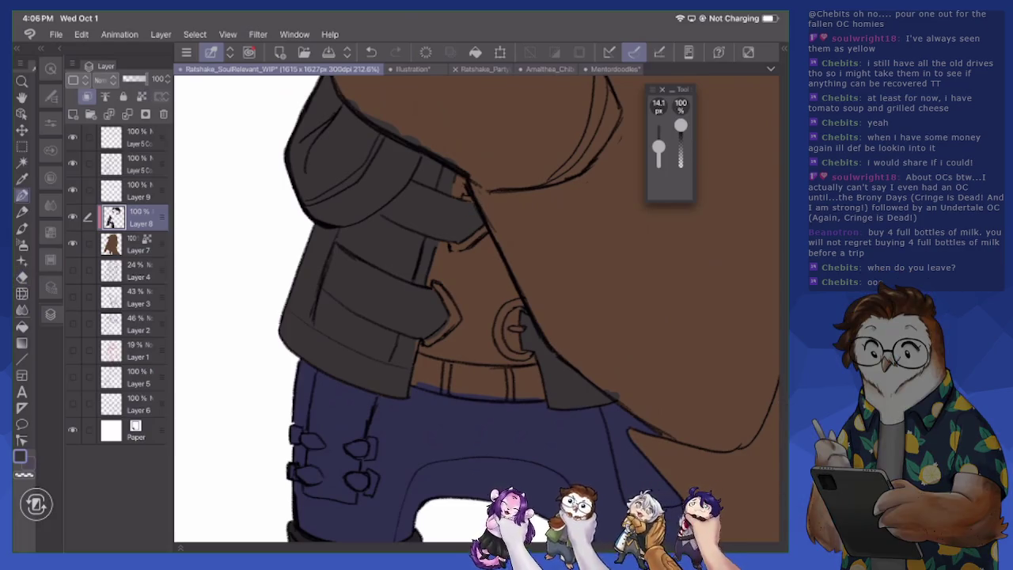
pyautogui.press('e')
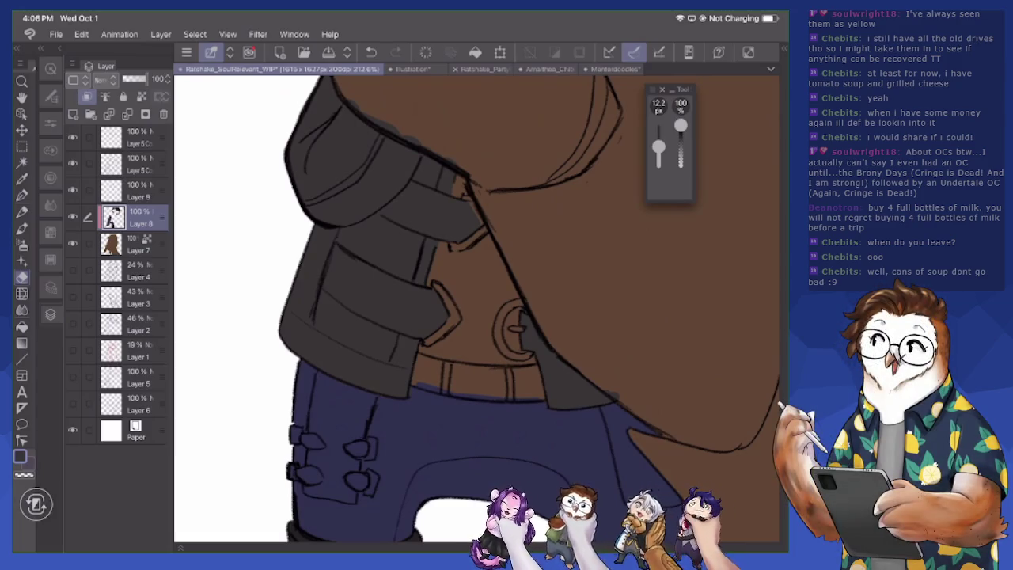
pyautogui.moveTo(514, 329)
pyautogui.mouseDown()
pyautogui.moveTo(464, 282)
pyautogui.moveTo(447, 107)
pyautogui.mouseUp()
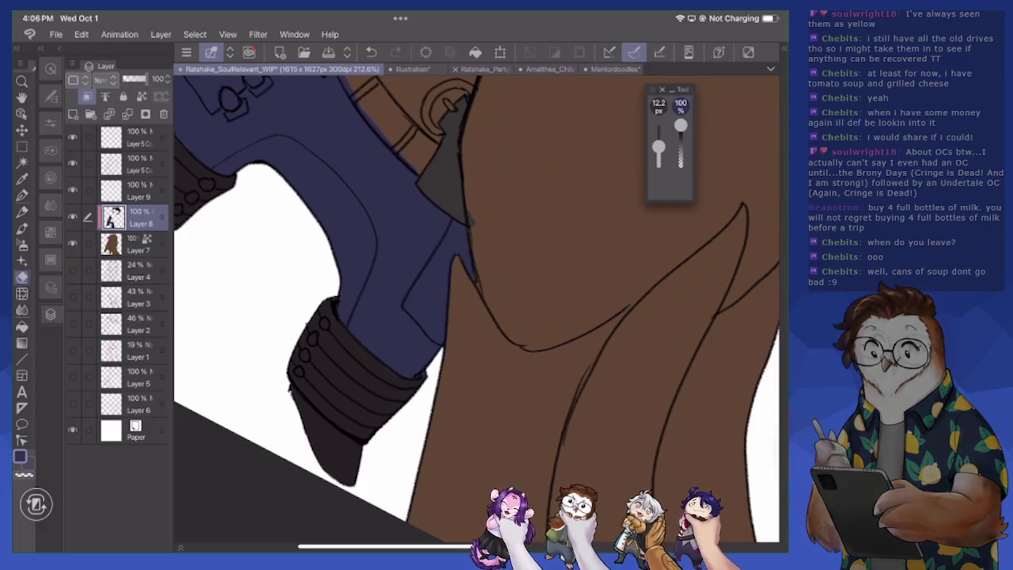
pyautogui.press('p')
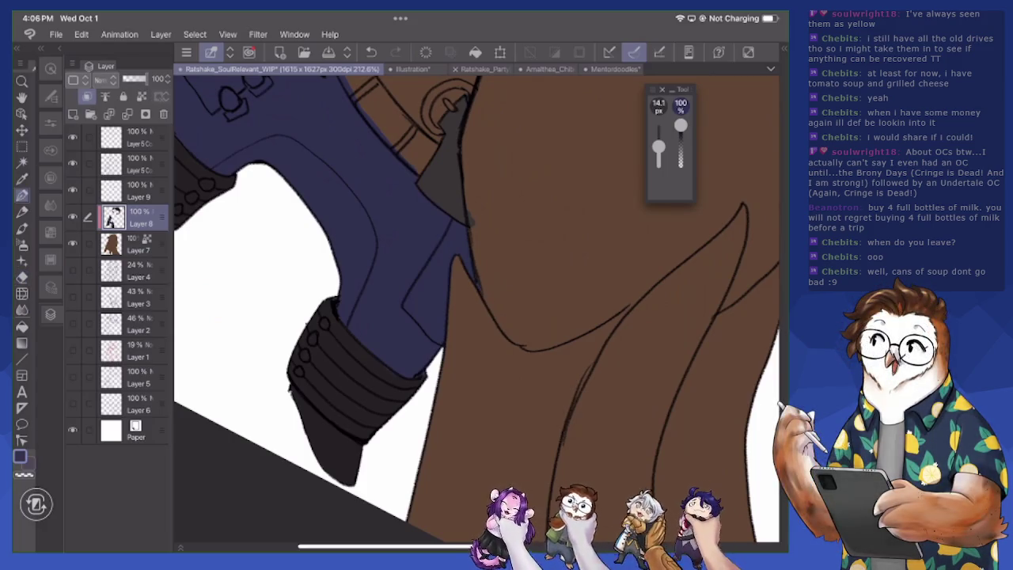
pyautogui.scroll(-5, 475, 308)
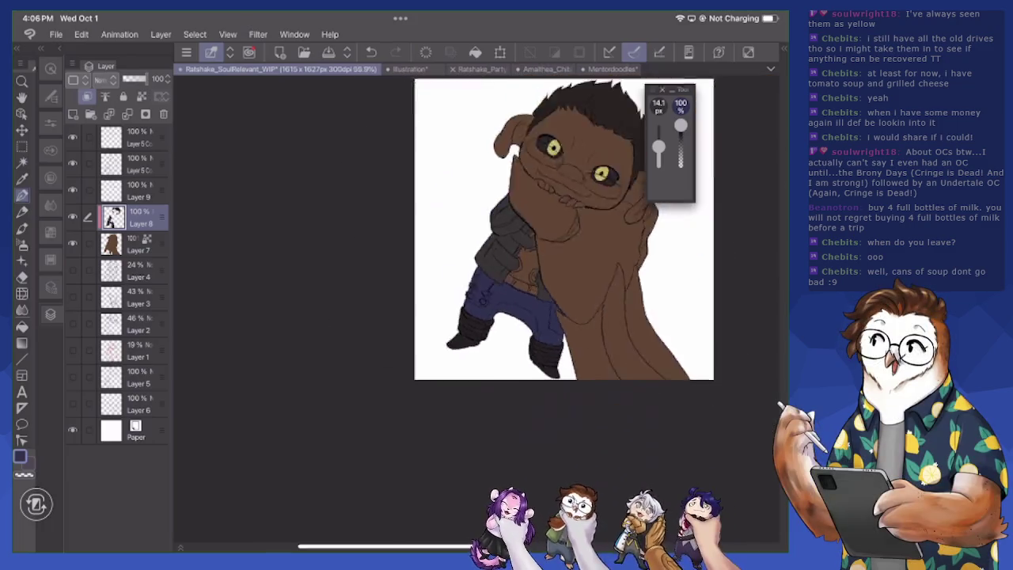
# Add a new raster layer above Layer 7
pyautogui.scroll(3, 475, 308)
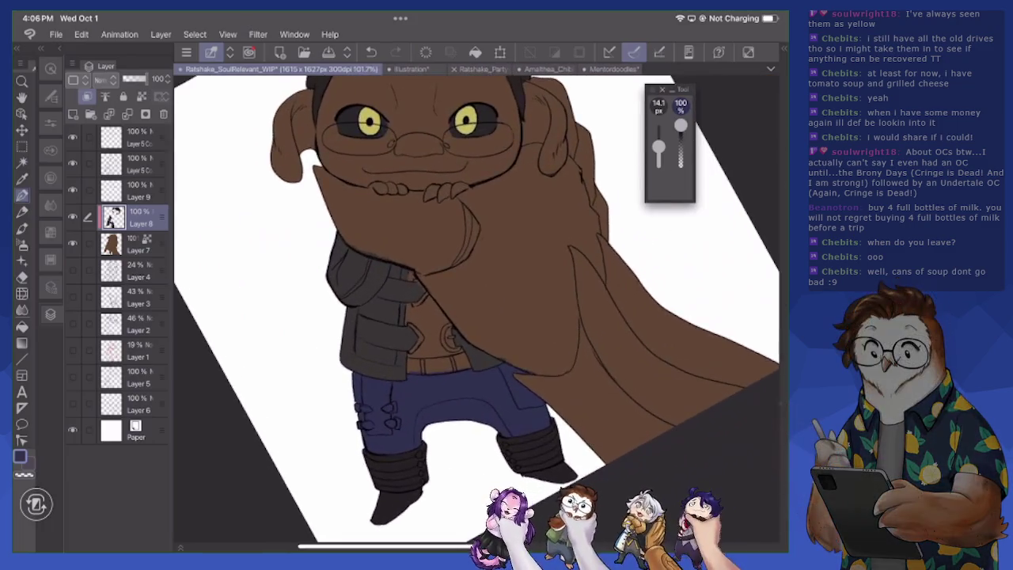
pyautogui.scroll(2, 475, 308)
pyautogui.scroll(2, 475, 308)
pyautogui.click(131, 243)
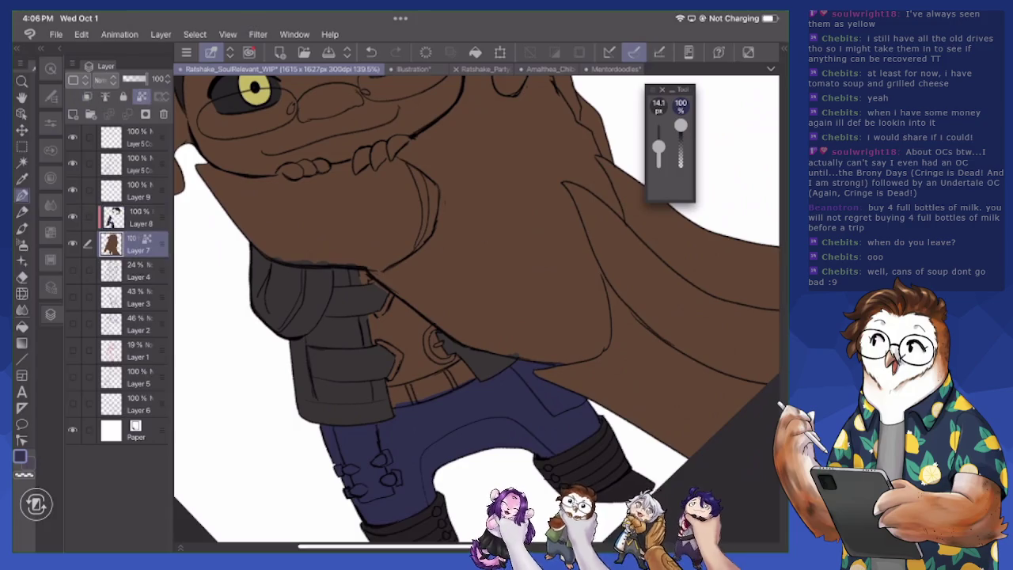
pyautogui.hotkey('ctrl', 'shift', 'n')
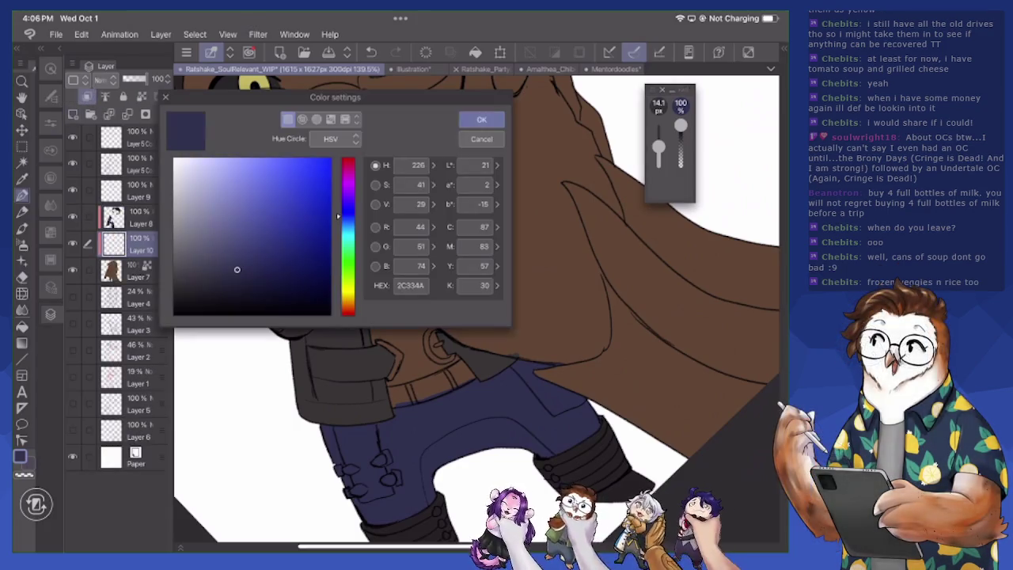
# Set the drawing colour to a dark red, 5A1616
pyautogui.click(19, 457)
pyautogui.moveTo(348, 215); pyautogui.dragTo(348, 162)
pyautogui.moveTo(278, 201); pyautogui.dragTo(289, 229)
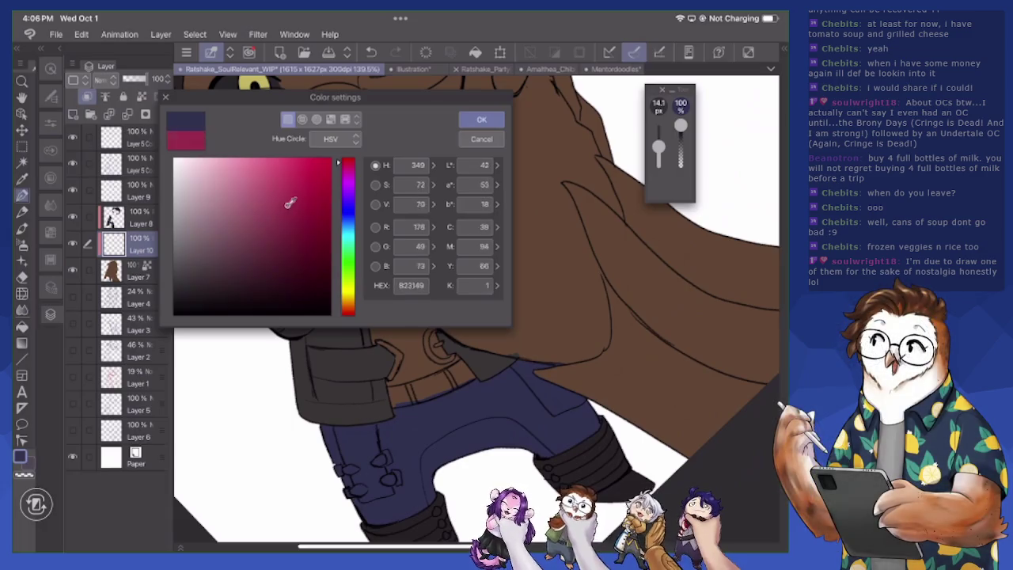
pyautogui.moveTo(348, 162); pyautogui.dragTo(349, 309)
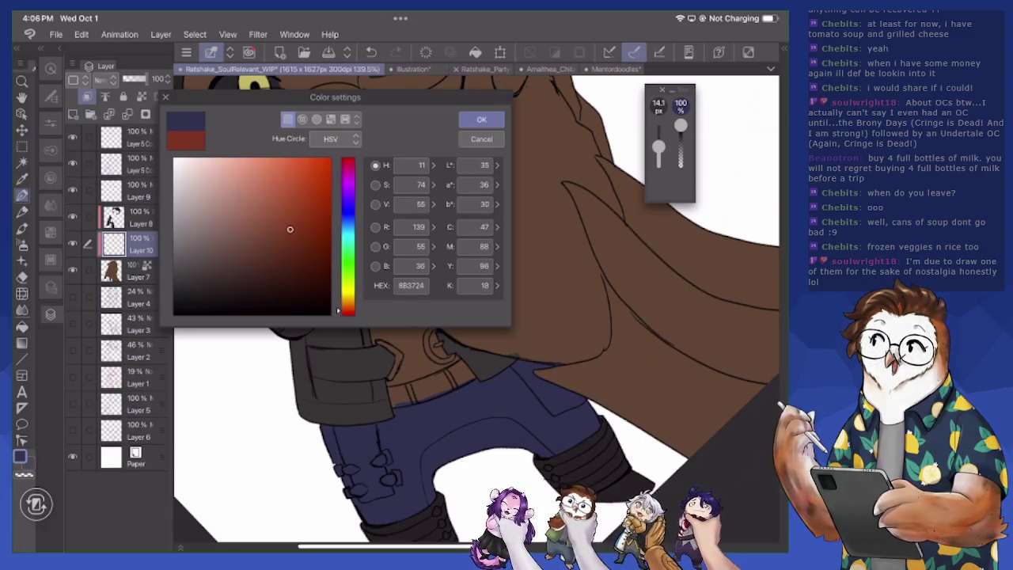
pyautogui.moveTo(289, 229)
pyautogui.mouseDown()
pyautogui.moveTo(274, 242)
pyautogui.moveTo(292, 259)
pyautogui.mouseUp()
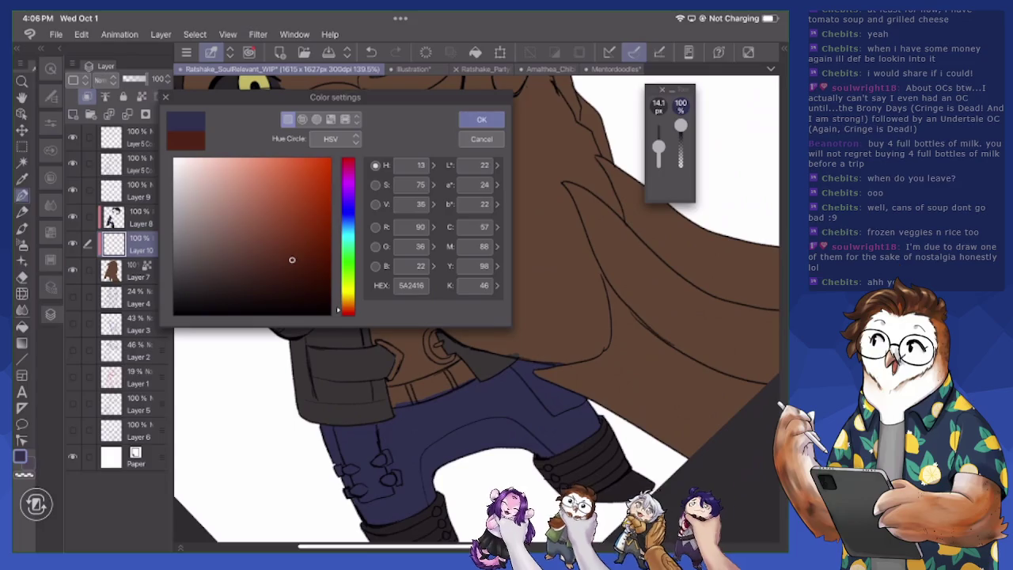
pyautogui.moveTo(348, 310); pyautogui.dragTo(348, 314)
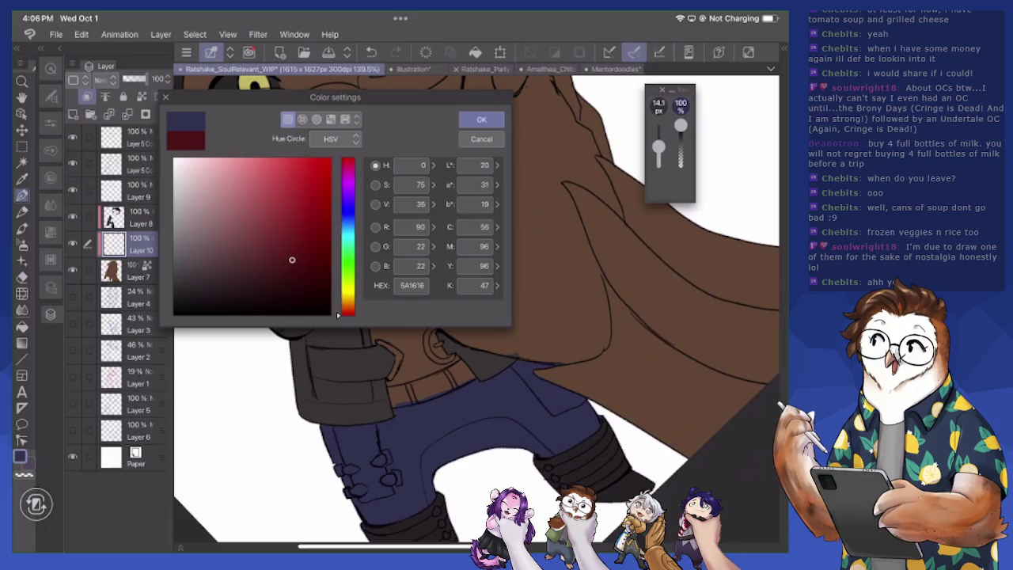
pyautogui.click(481, 119)
# Paint the shirt under the jacket dark red, enlarging the brush for broader fills
pyautogui.moveTo(384, 313); pyautogui.dragTo(380, 345)
pyautogui.moveTo(389, 386); pyautogui.dragTo(462, 358)
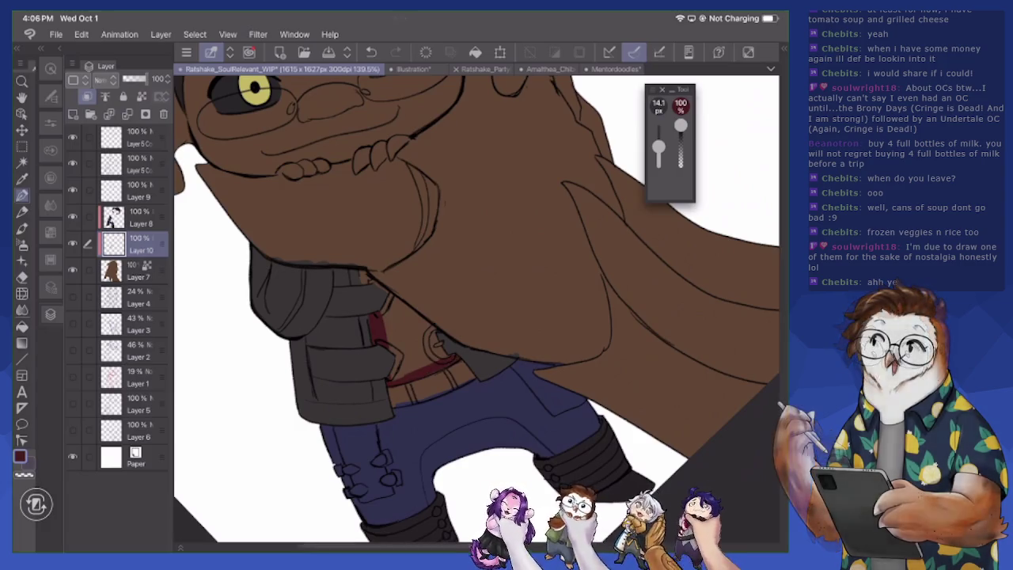
pyautogui.press(']')
pyautogui.press(']')
pyautogui.press(']')
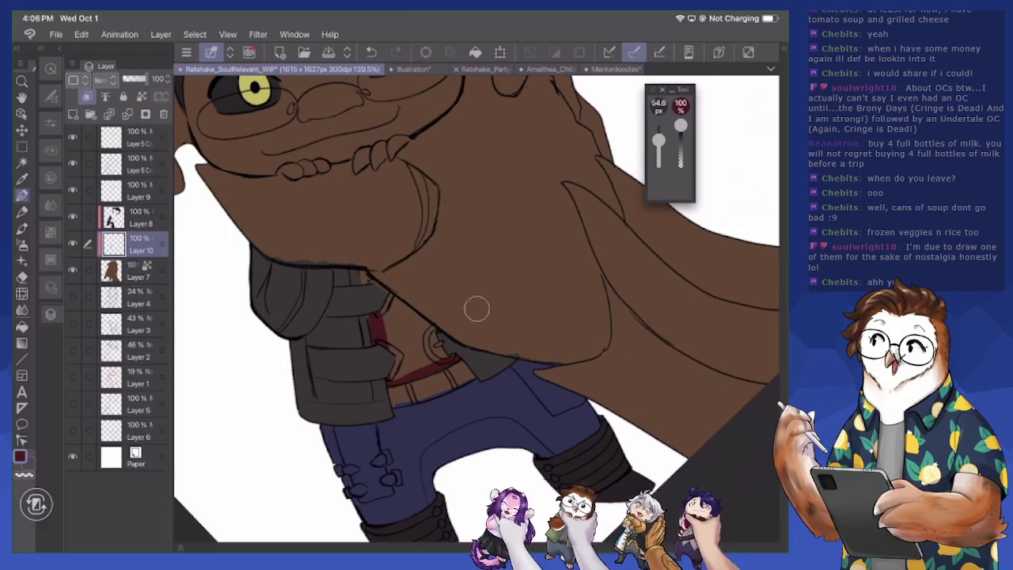
pyautogui.moveTo(357, 257)
pyautogui.mouseDown()
pyautogui.moveTo(378, 277)
pyautogui.moveTo(392, 352)
pyautogui.mouseUp()
pyautogui.moveTo(394, 292)
pyautogui.mouseDown()
pyautogui.moveTo(443, 356)
pyautogui.moveTo(395, 376)
pyautogui.moveTo(420, 331)
pyautogui.moveTo(427, 340)
pyautogui.mouseUp()
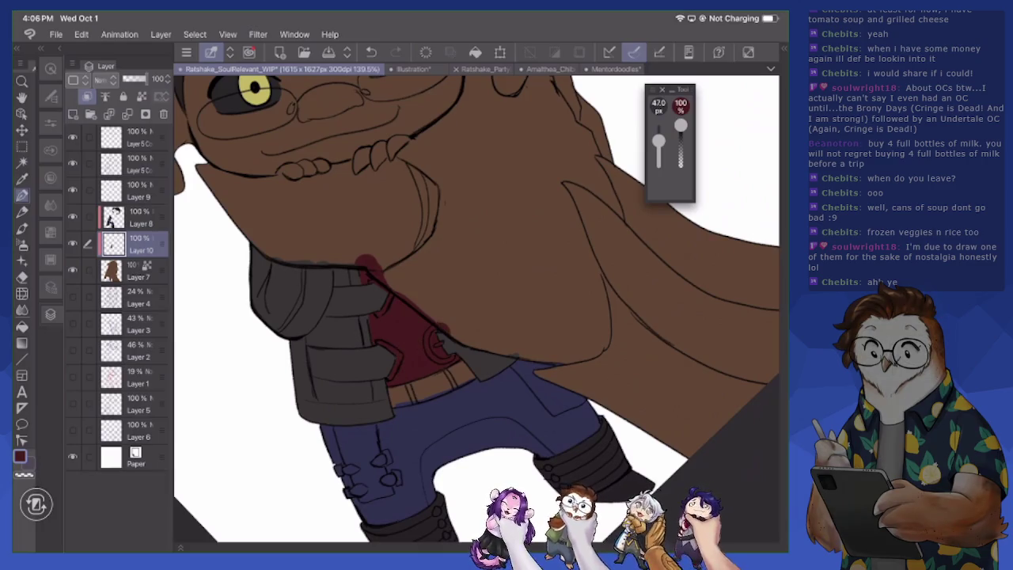
pyautogui.scroll(-5, 475, 304)
pyautogui.scroll(1, 447, 304)
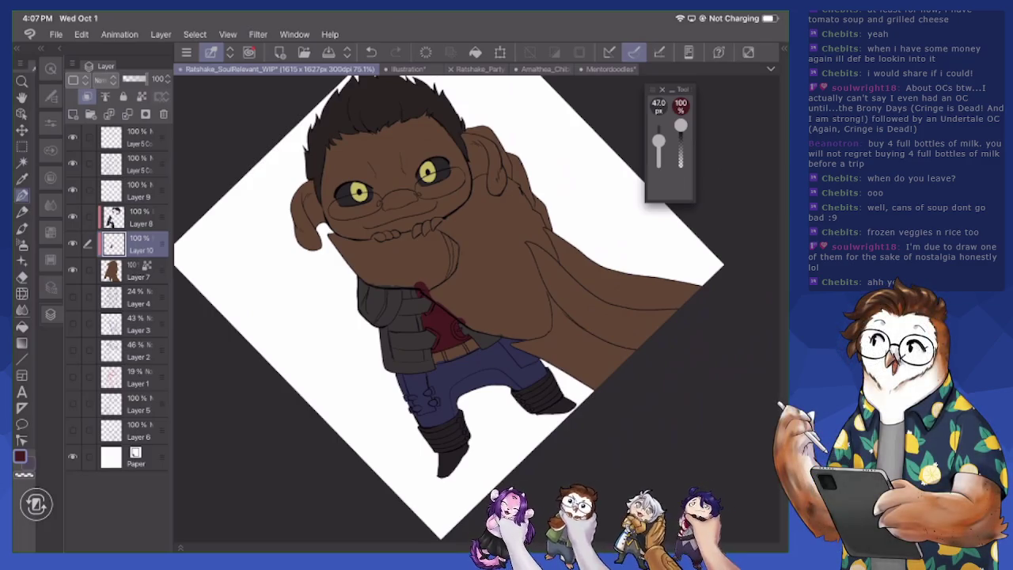
# Zoom in on the waist and pick a near-black colour
pyautogui.moveTo(443, 158)
pyautogui.mouseDown()
pyautogui.moveTo(371, 174)
pyautogui.moveTo(317, 214)
pyautogui.moveTo(277, 261)
pyautogui.mouseUp()
pyautogui.moveTo(443, 356)
pyautogui.mouseDown()
pyautogui.moveTo(340, 328)
pyautogui.moveTo(416, 360)
pyautogui.moveTo(352, 348)
pyautogui.moveTo(340, 317)
pyautogui.mouseUp()
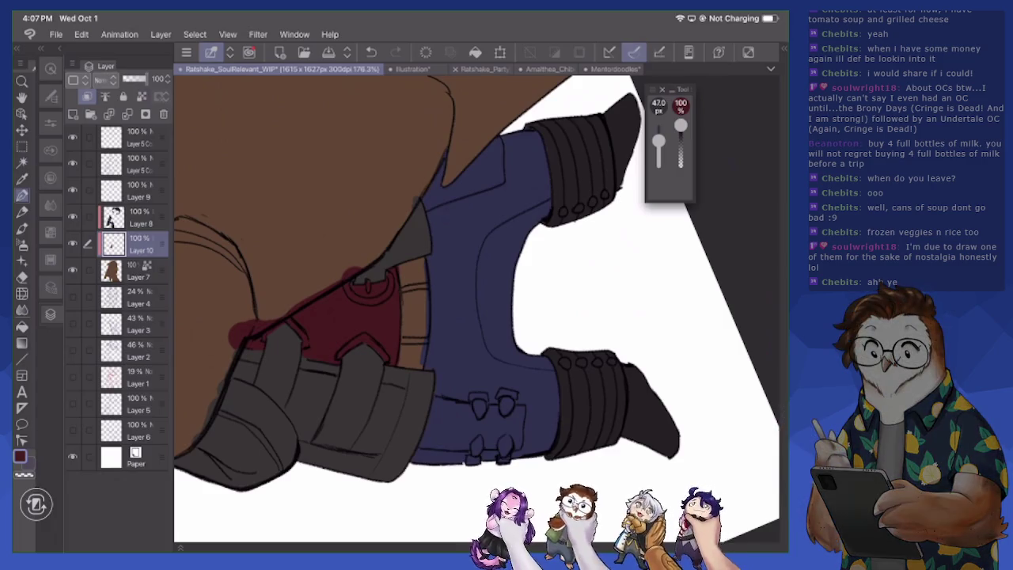
pyautogui.click(20, 456)
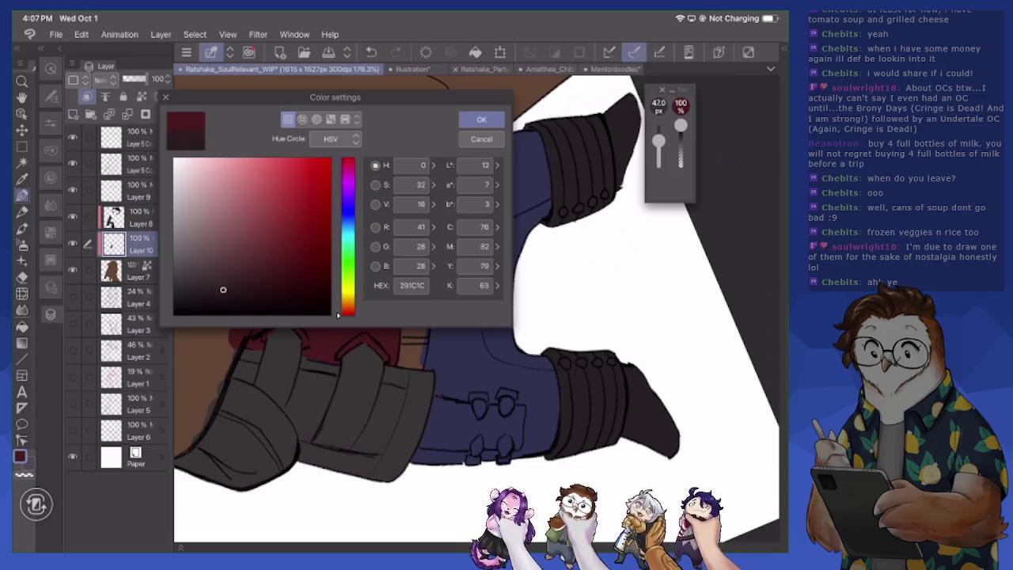
pyautogui.click(197, 292)
pyautogui.click(481, 119)
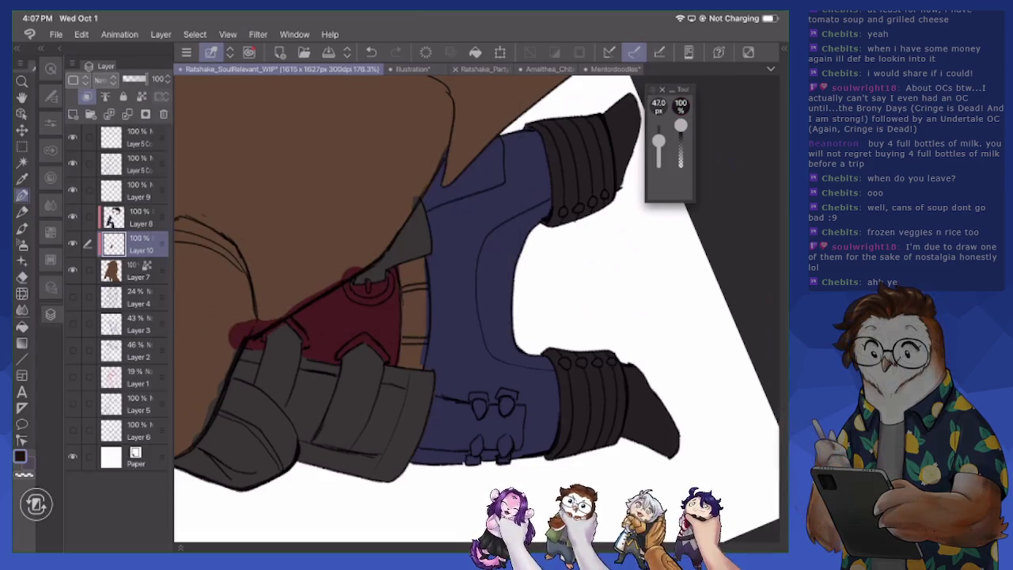
# Paint the belt strip beside the red shirt near-black with a smaller brush
pyautogui.moveTo(405, 267); pyautogui.dragTo(407, 312)
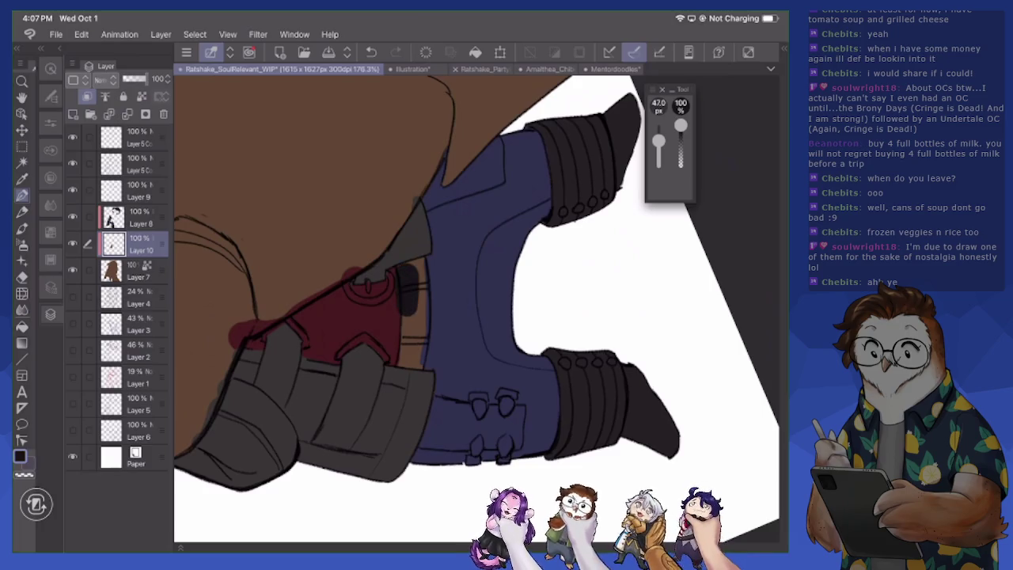
pyautogui.hotkey('ctrl', 'z')
pyautogui.moveTo(658, 141); pyautogui.dragTo(658, 146)
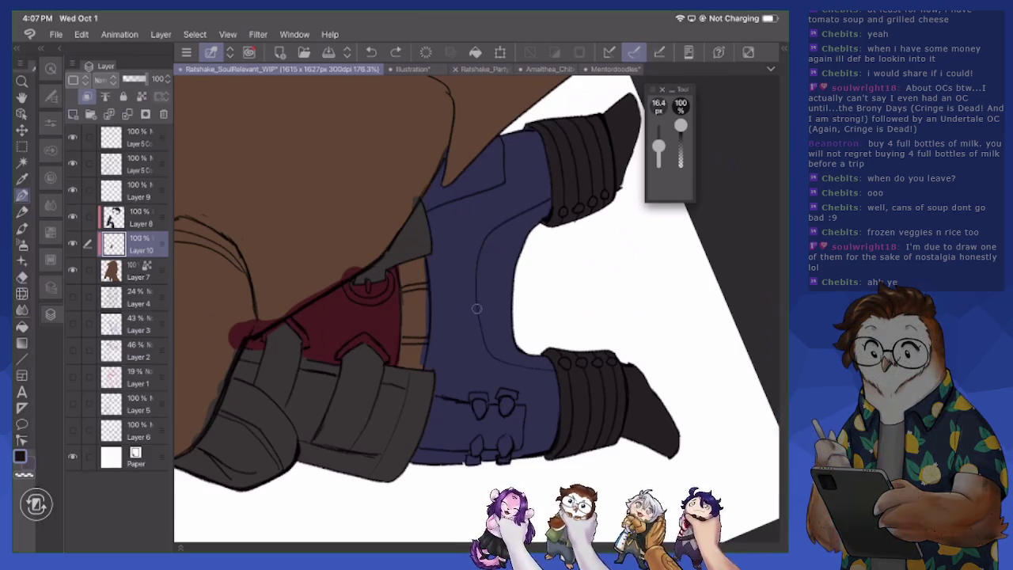
pyautogui.moveTo(408, 309)
pyautogui.mouseDown()
pyautogui.moveTo(401, 365)
pyautogui.moveTo(423, 366)
pyautogui.moveTo(421, 271)
pyautogui.moveTo(412, 258)
pyautogui.moveTo(407, 315)
pyautogui.mouseUp()
pyautogui.moveTo(412, 277); pyautogui.dragTo(411, 290)
pyautogui.moveTo(402, 294)
pyautogui.mouseDown()
pyautogui.moveTo(402, 314)
pyautogui.moveTo(415, 270)
pyautogui.mouseUp()
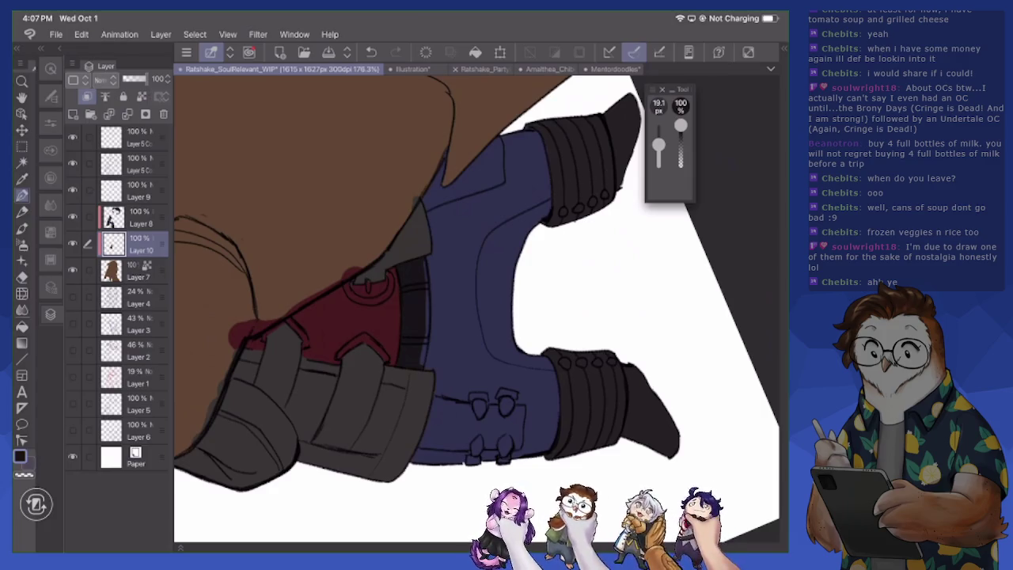
# On Layer 8, erase the light strip along the dark strap
pyautogui.click(138, 217)
pyautogui.press('e')
pyautogui.moveTo(423, 264); pyautogui.dragTo(421, 370)
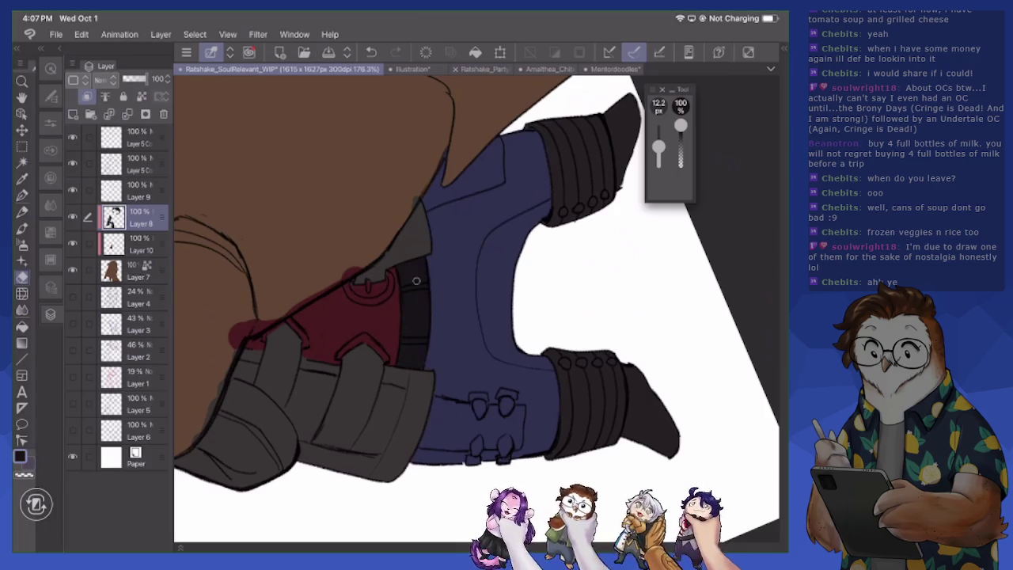
pyautogui.scroll(2, 474, 309)
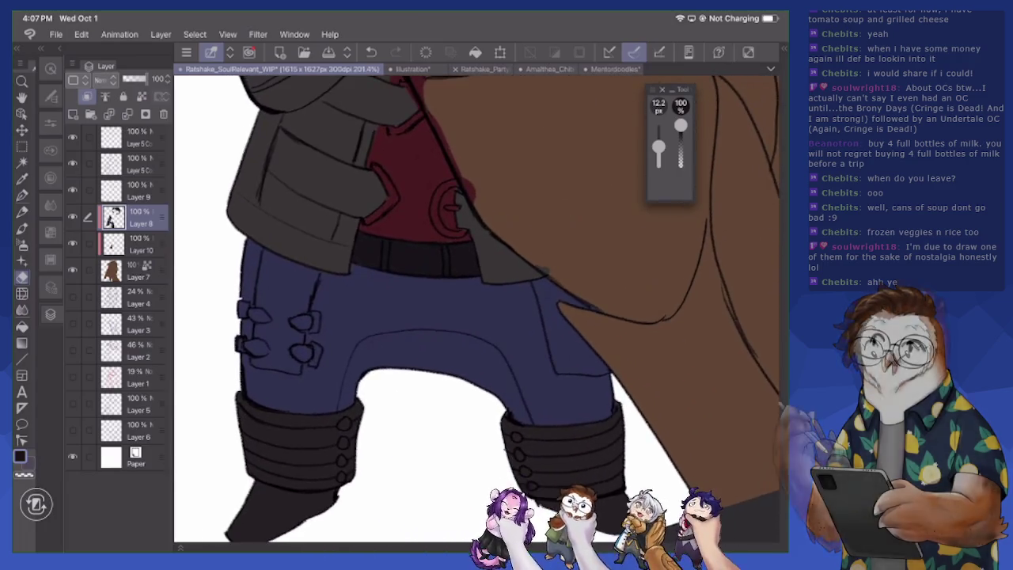
# Create an empty Layer 11 directly above Layer 8
pyautogui.scroll(-1, 475, 309)
pyautogui.scroll(-4, 475, 308)
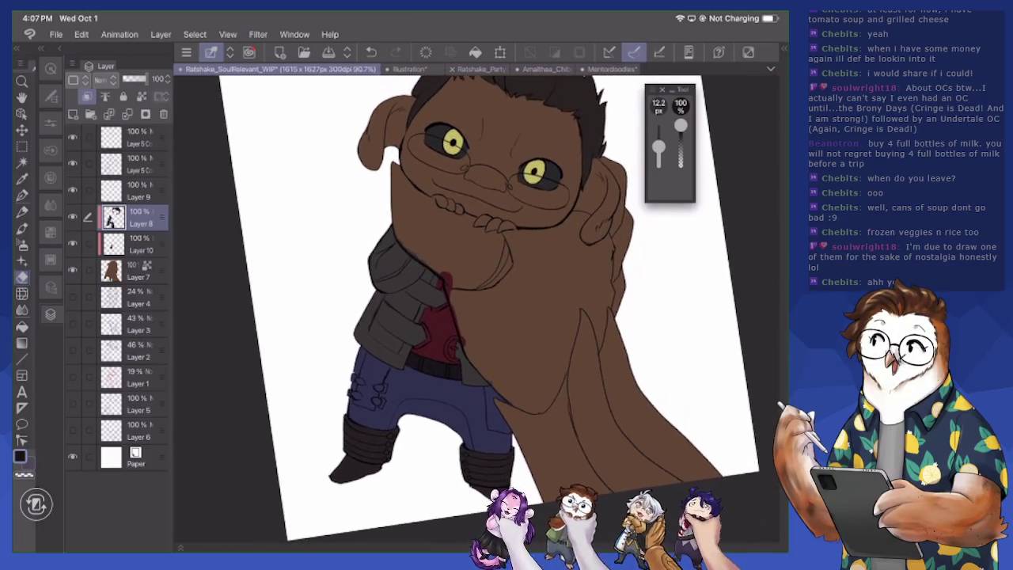
pyautogui.scroll(2, 475, 309)
pyautogui.scroll(1, 432, 309)
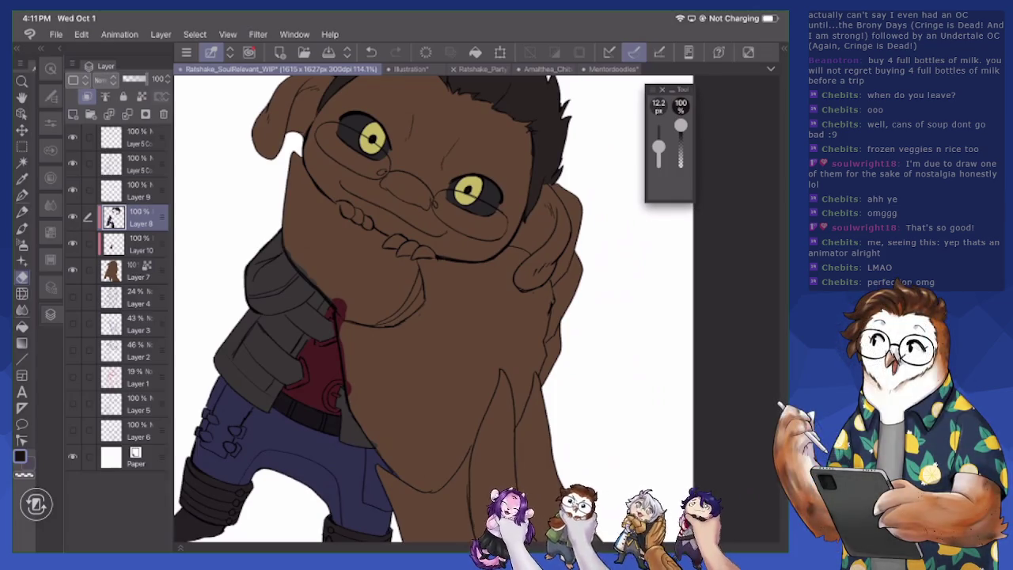
pyautogui.scroll(-2, 435, 308)
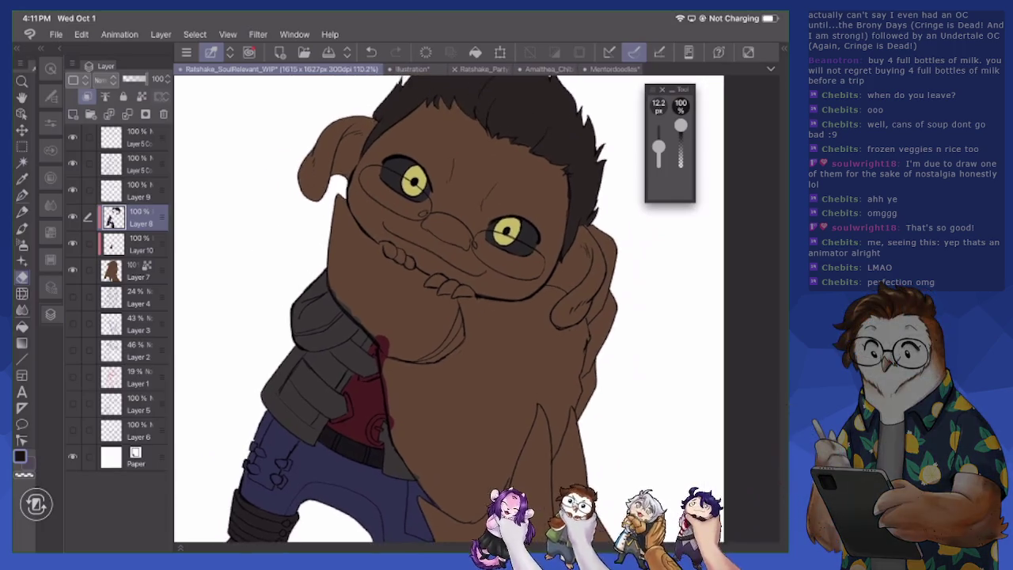
pyautogui.scroll(3, 435, 309)
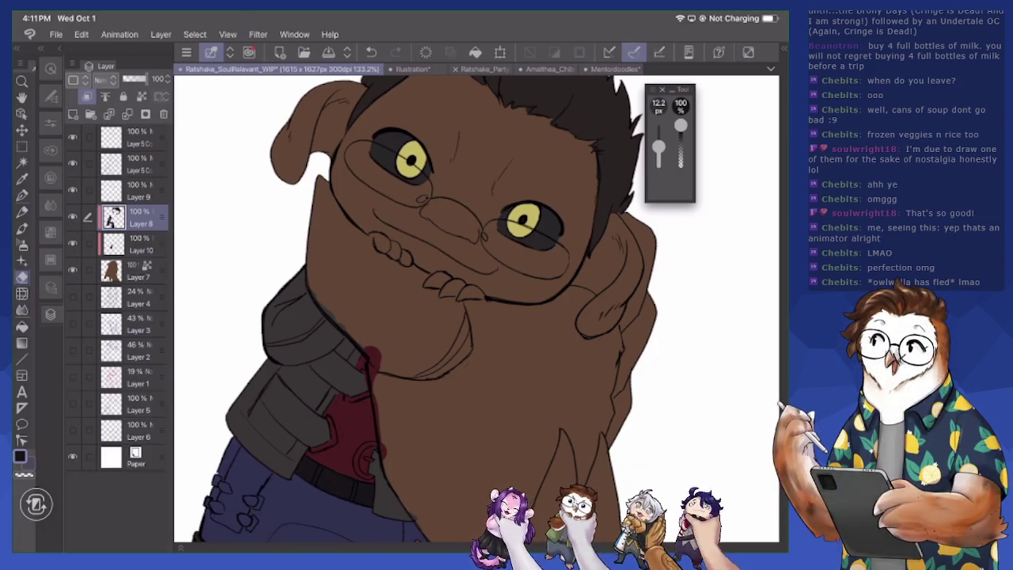
pyautogui.click(73, 114)
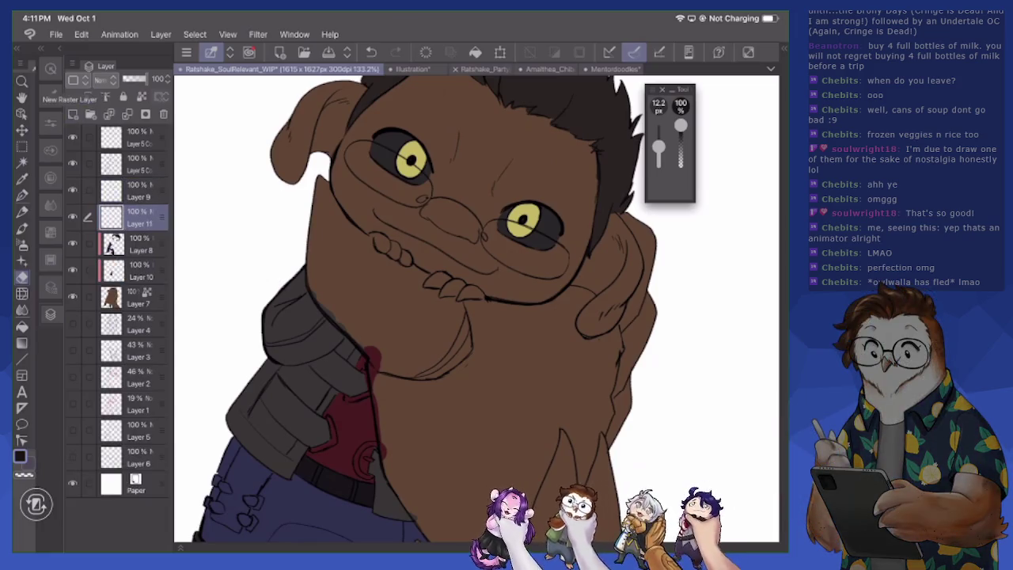
# Select the Pen and clip Layer 11 to the layer below
pyautogui.scroll(-2, 475, 309)
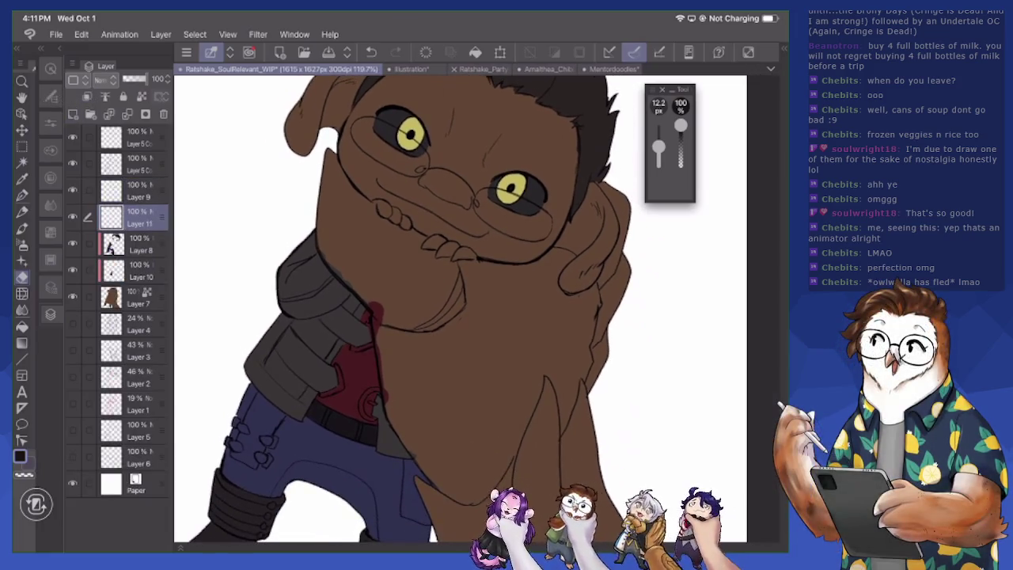
pyautogui.click(20, 456)
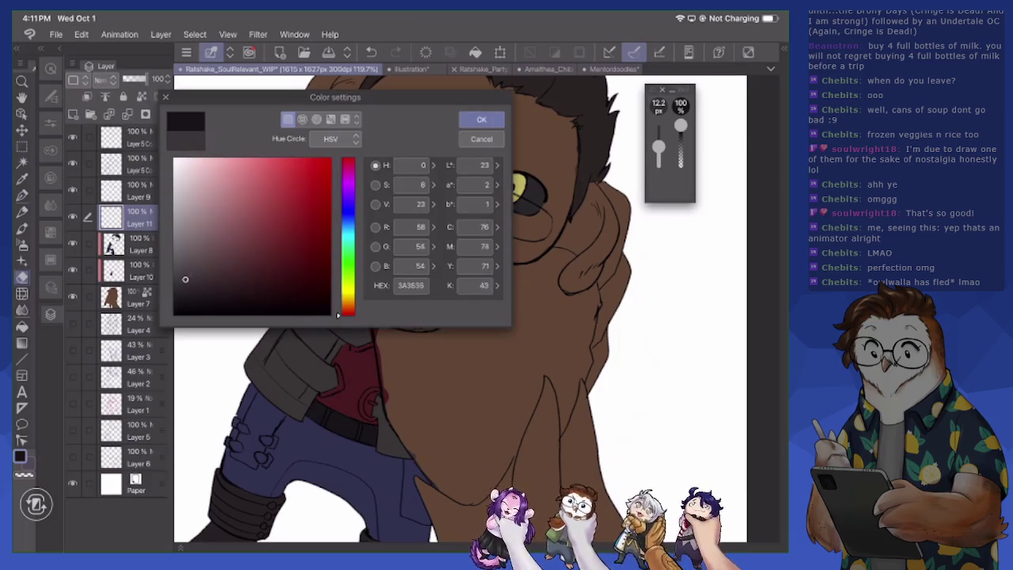
pyautogui.press('Return')
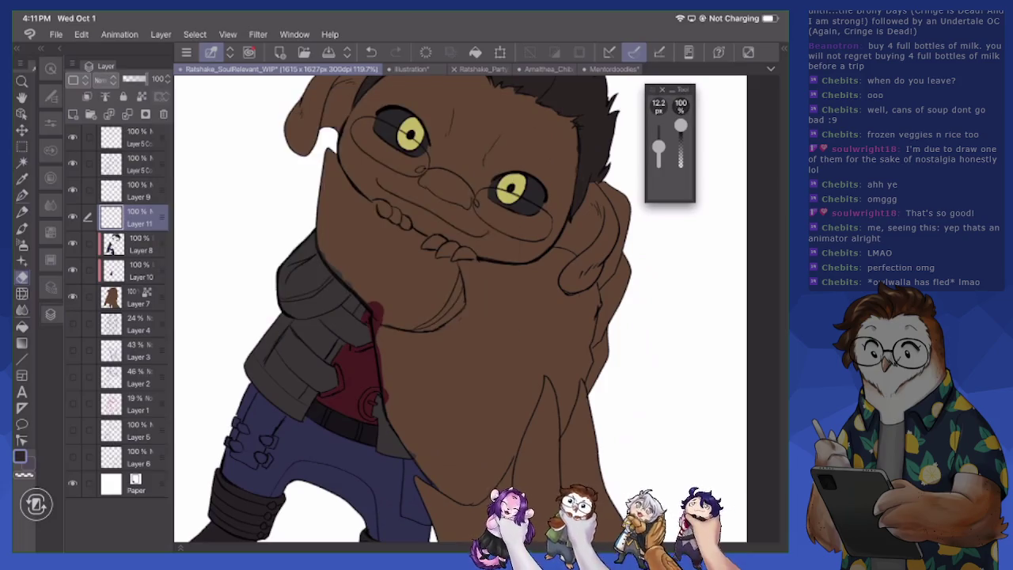
pyautogui.press('p')
pyautogui.click(87, 96)
# Paint dark grey from the collar under the chin down across the chest
pyautogui.moveTo(400, 316)
pyautogui.mouseDown()
pyautogui.moveTo(333, 237)
pyautogui.moveTo(328, 154)
pyautogui.mouseUp()
pyautogui.moveTo(360, 237)
pyautogui.mouseDown()
pyautogui.moveTo(356, 197)
pyautogui.moveTo(427, 265)
pyautogui.mouseUp()
pyautogui.moveTo(405, 228)
pyautogui.mouseDown()
pyautogui.moveTo(478, 305)
pyautogui.moveTo(387, 348)
pyautogui.moveTo(407, 403)
pyautogui.mouseUp()
pyautogui.moveTo(399, 332)
pyautogui.mouseDown()
pyautogui.moveTo(387, 408)
pyautogui.moveTo(396, 389)
pyautogui.moveTo(463, 495)
pyautogui.mouseUp()
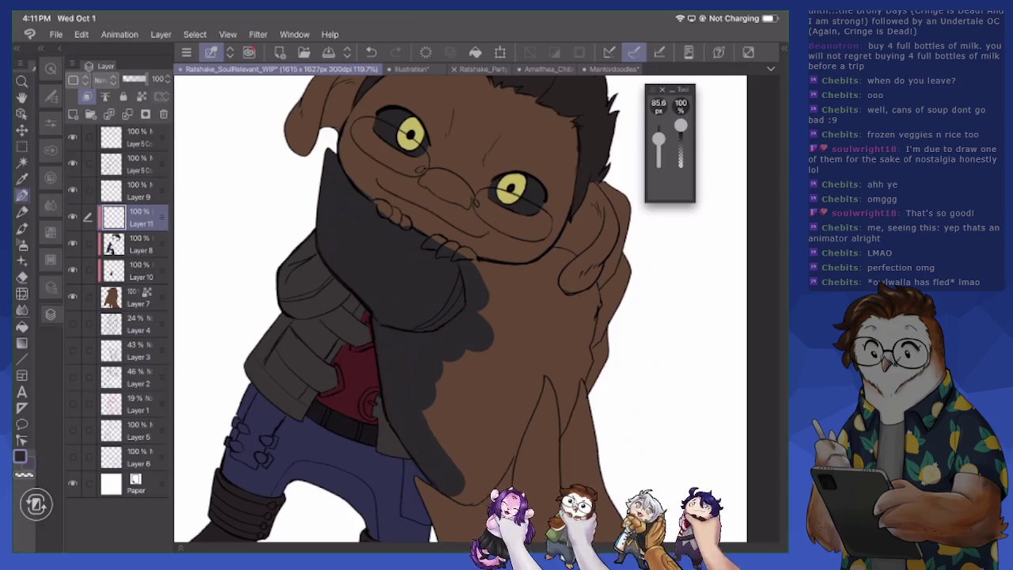
pyautogui.moveTo(427, 391); pyautogui.dragTo(475, 526)
pyautogui.moveTo(439, 372); pyautogui.dragTo(522, 479)
pyautogui.moveTo(475, 348); pyautogui.dragTo(561, 498)
# Cover the brown on the right shoulder, neck and chest with the scarf's dark grey
pyautogui.moveTo(602, 300); pyautogui.dragTo(545, 474)
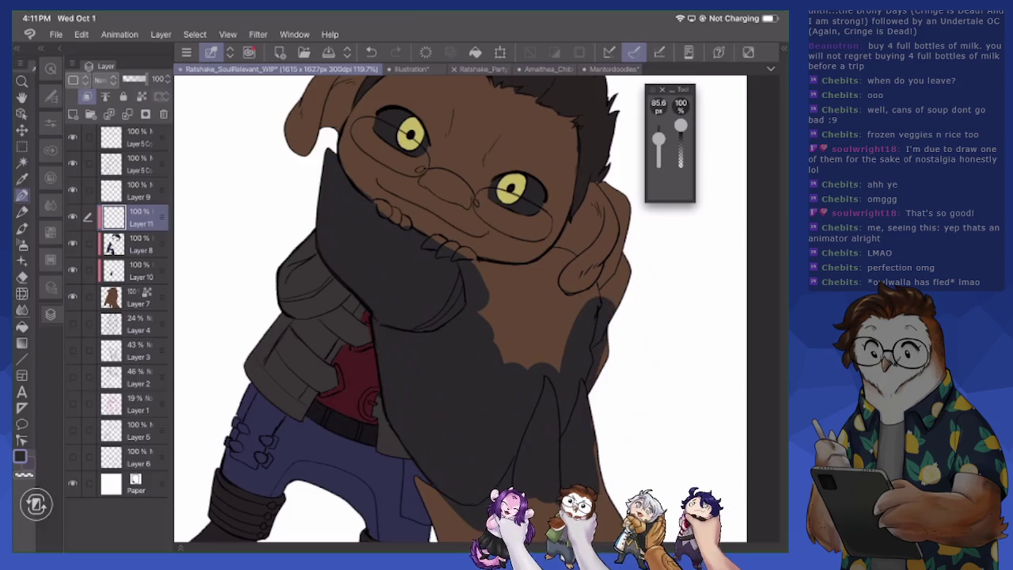
pyautogui.moveTo(617, 285); pyautogui.dragTo(554, 356)
pyautogui.moveTo(624, 245); pyautogui.dragTo(514, 356)
pyautogui.moveTo(610, 190)
pyautogui.mouseDown()
pyautogui.moveTo(581, 249)
pyautogui.moveTo(589, 214)
pyautogui.moveTo(546, 281)
pyautogui.mouseUp()
pyautogui.moveTo(570, 217)
pyautogui.mouseDown()
pyautogui.moveTo(522, 300)
pyautogui.moveTo(494, 311)
pyautogui.mouseUp()
pyautogui.moveTo(530, 264)
pyautogui.mouseDown()
pyautogui.moveTo(477, 288)
pyautogui.moveTo(498, 341)
pyautogui.mouseUp()
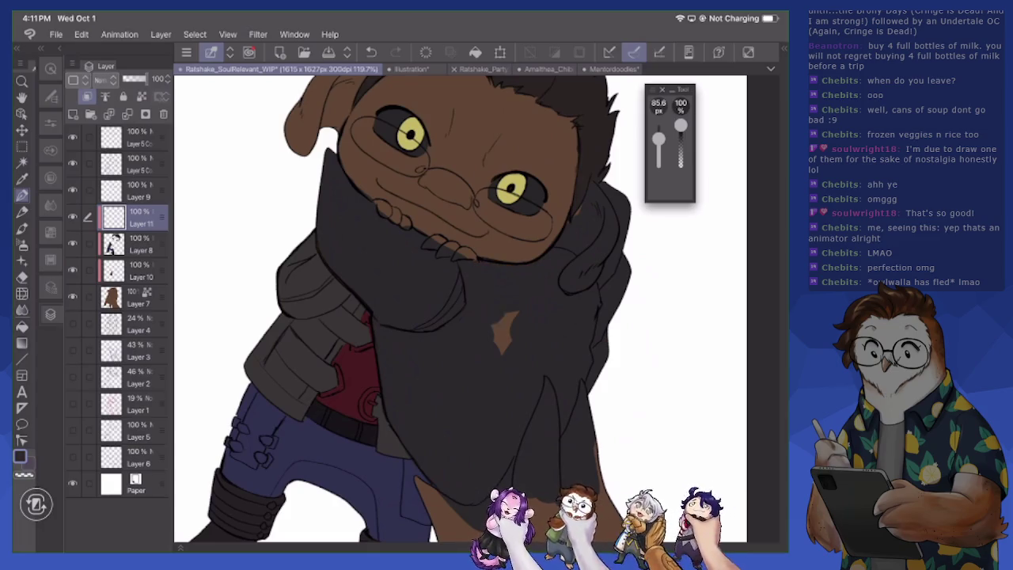
pyautogui.scroll(-3, 459, 308)
# Paint the lower scarf dark, undoing strokes that spilled onto the hand and repainting smaller
pyautogui.moveTo(437, 354)
pyautogui.mouseDown()
pyautogui.moveTo(410, 378)
pyautogui.moveTo(474, 431)
pyautogui.mouseUp()
pyautogui.moveTo(467, 360); pyautogui.dragTo(519, 431)
pyautogui.moveTo(506, 364); pyautogui.dragTo(564, 431)
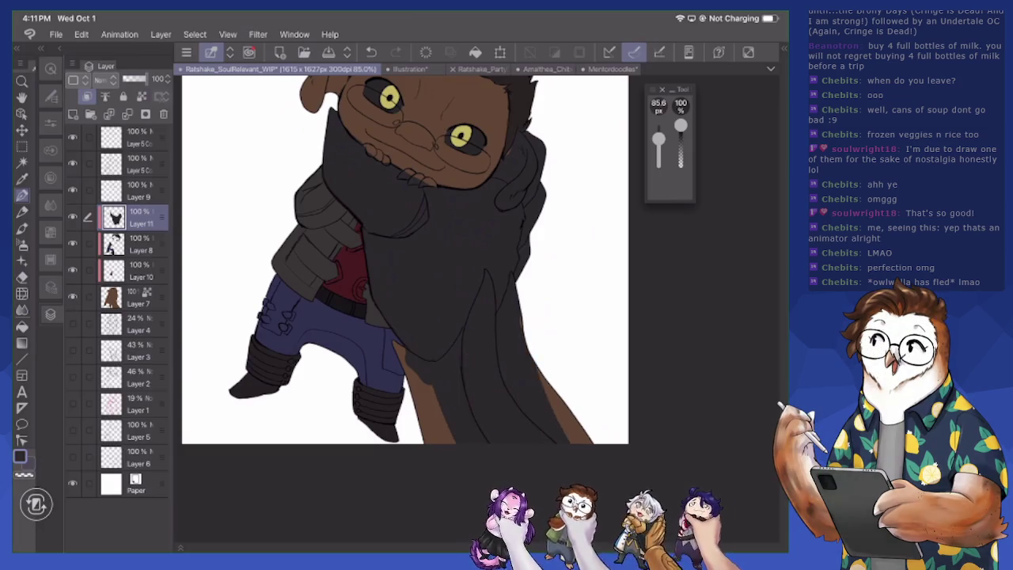
pyautogui.moveTo(522, 348); pyautogui.dragTo(585, 431)
pyautogui.press('[')
pyautogui.press('[')
pyautogui.press('[')
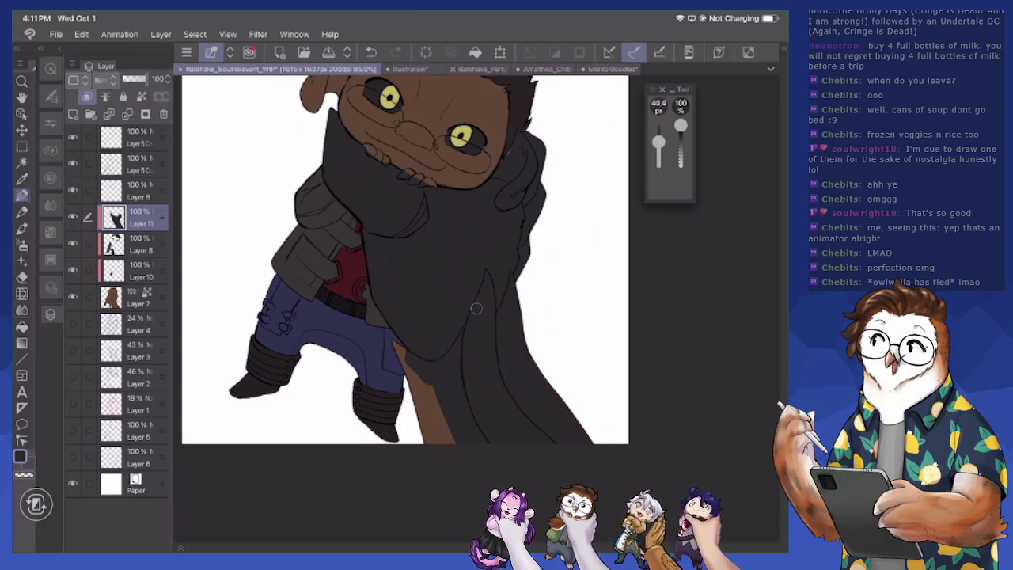
pyautogui.hotkey('ctrl', 'z')
pyautogui.moveTo(402, 345); pyautogui.dragTo(397, 358)
# Fill the right part of the lower scarf dark grey
pyautogui.moveTo(506, 364); pyautogui.dragTo(554, 439)
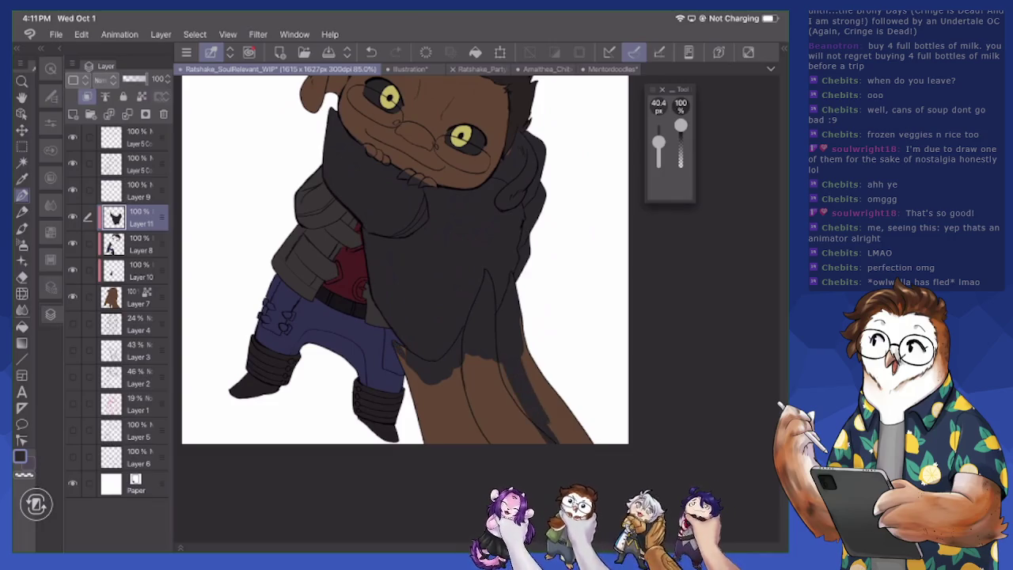
pyautogui.moveTo(526, 325); pyautogui.dragTo(570, 439)
pyautogui.moveTo(538, 364)
pyautogui.mouseDown()
pyautogui.moveTo(592, 443)
pyautogui.moveTo(502, 441)
pyautogui.mouseUp()
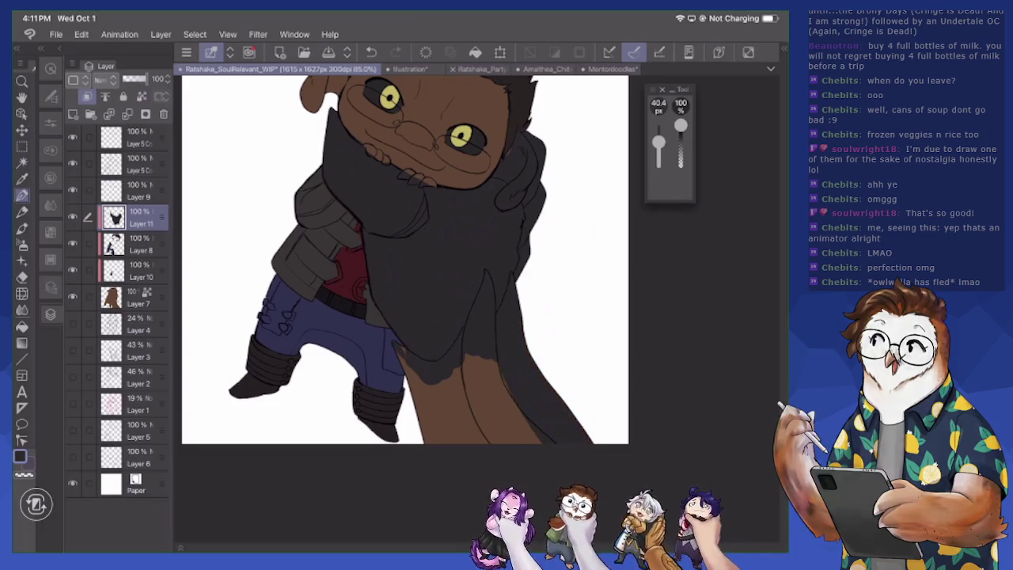
pyautogui.moveTo(510, 375); pyautogui.dragTo(502, 391)
pyautogui.moveTo(538, 360)
pyautogui.mouseDown()
pyautogui.moveTo(490, 442)
pyautogui.moveTo(466, 442)
pyautogui.mouseUp()
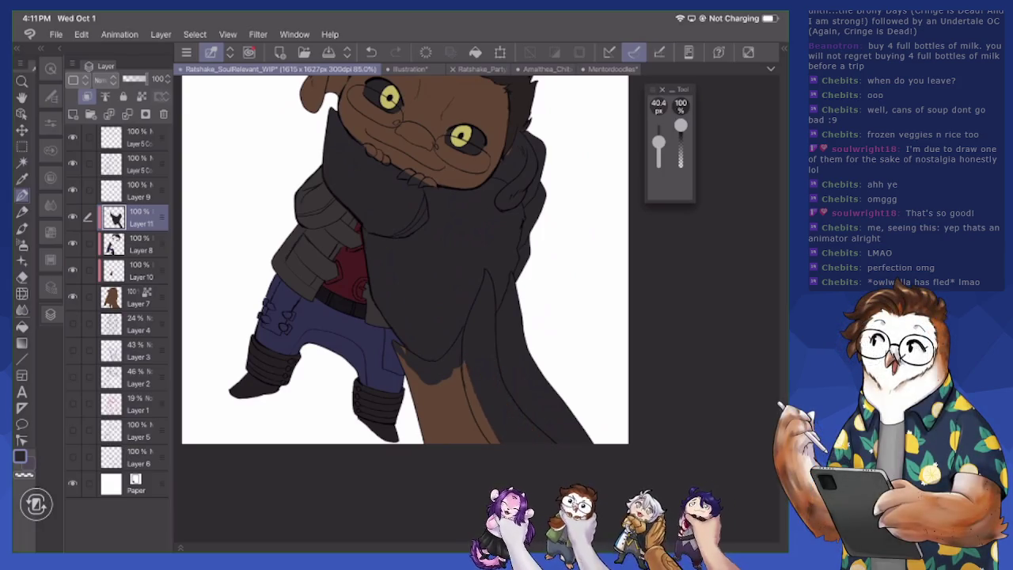
# Extend the fill leftward, covering the last brown bits of the lower scarf
pyautogui.moveTo(497, 360); pyautogui.dragTo(453, 441)
pyautogui.moveTo(483, 376)
pyautogui.mouseDown()
pyautogui.moveTo(443, 442)
pyautogui.moveTo(432, 442)
pyautogui.mouseUp()
pyautogui.moveTo(445, 386); pyautogui.dragTo(424, 441)
pyautogui.moveTo(427, 370); pyautogui.dragTo(410, 441)
pyautogui.moveTo(410, 360)
pyautogui.mouseDown()
pyautogui.moveTo(402, 387)
pyautogui.moveTo(398, 370)
pyautogui.mouseUp()
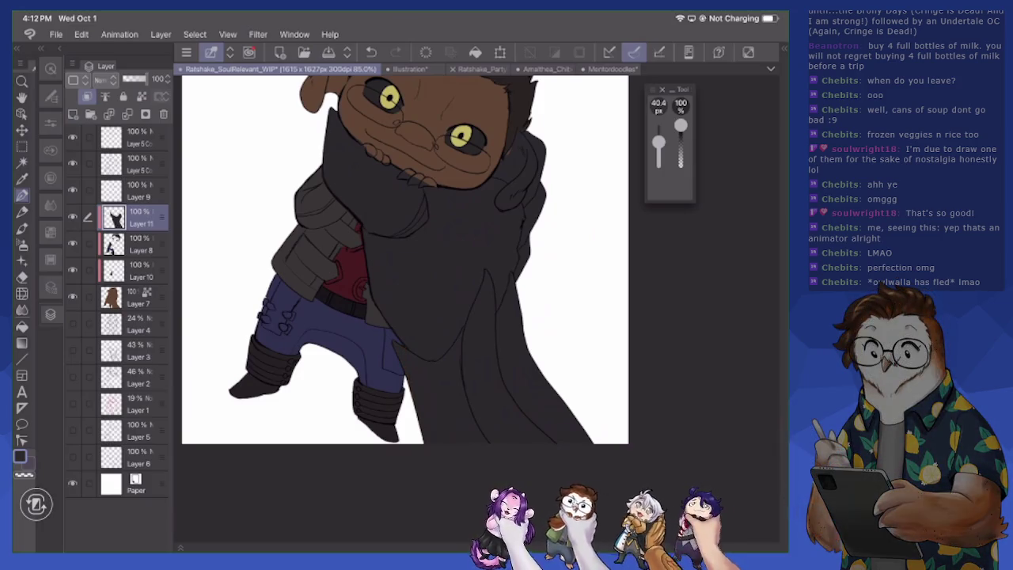
pyautogui.moveTo(405, 261); pyautogui.dragTo(437, 340)
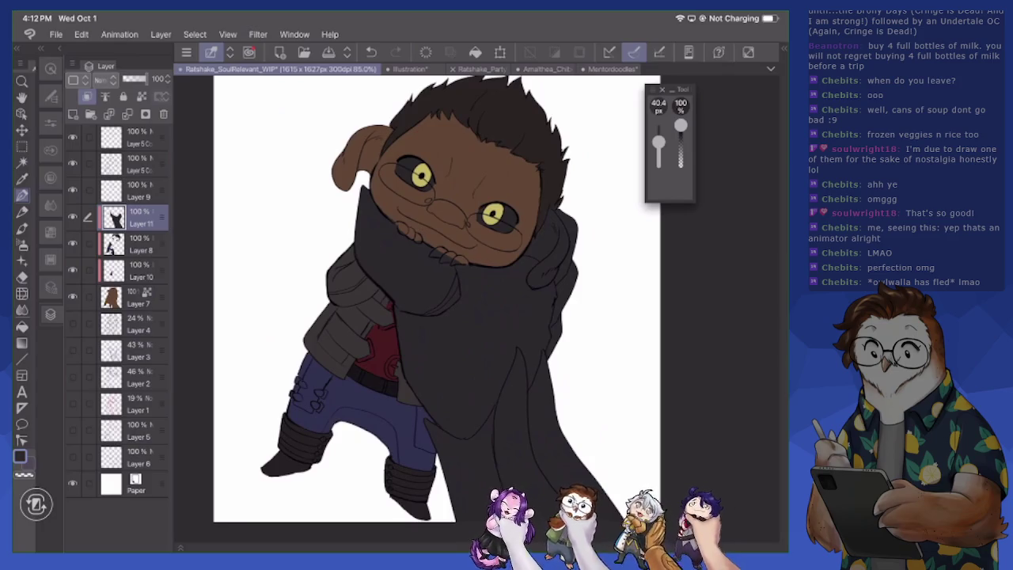
pyautogui.scroll(5, 443, 222)
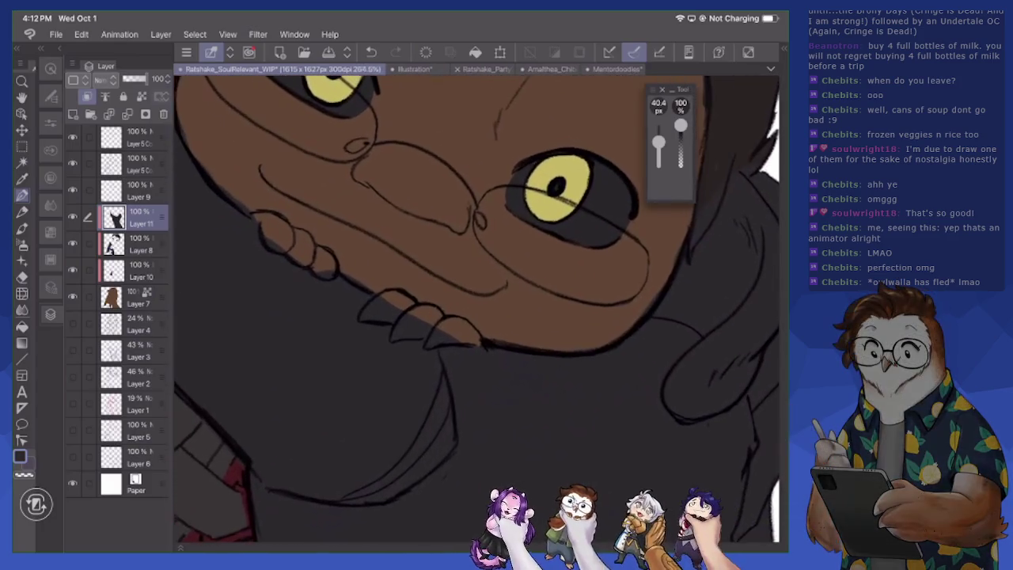
# Clean the scarf edge around the fangs with a smaller eraser and cover the brown patch below the claws
pyautogui.press('e')
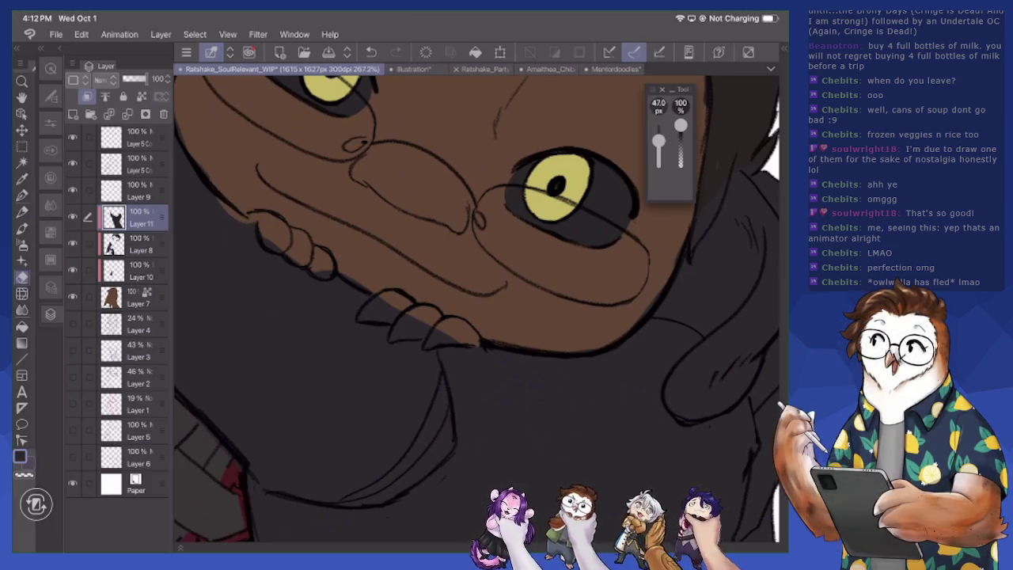
pyautogui.moveTo(475, 317); pyautogui.dragTo(601, 384)
pyautogui.moveTo(658, 141); pyautogui.dragTo(658, 147)
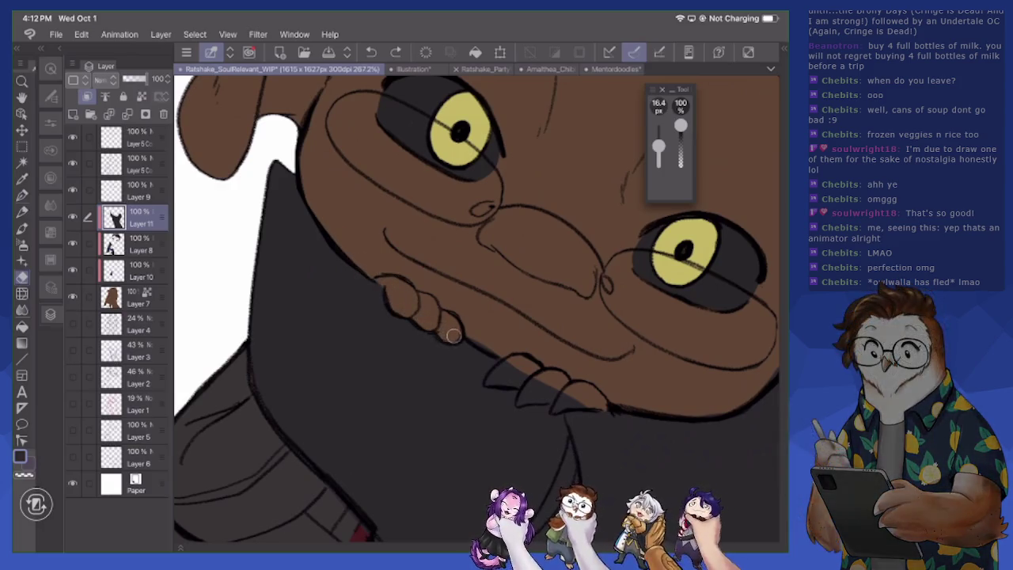
pyautogui.moveTo(489, 370); pyautogui.dragTo(544, 395)
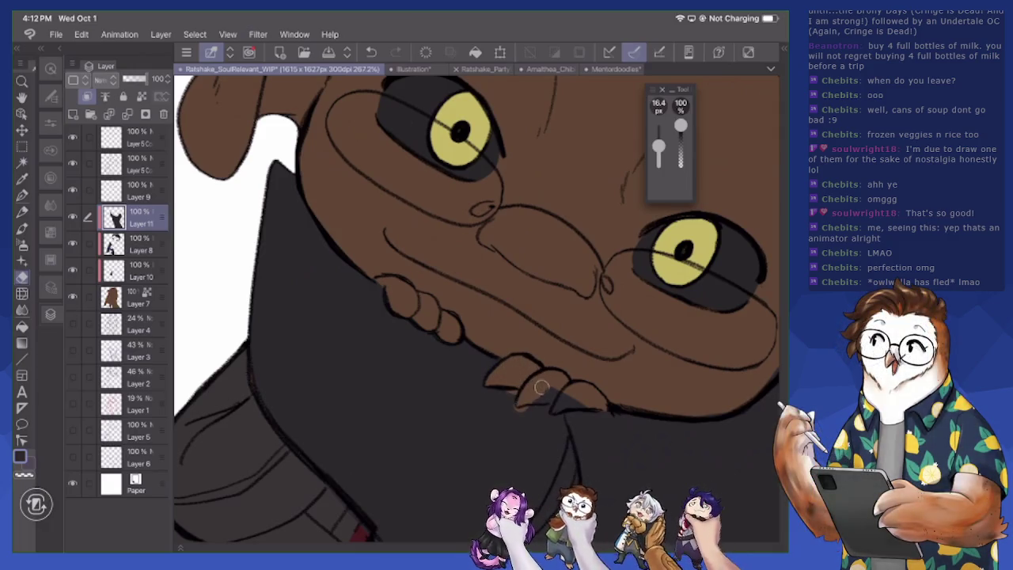
pyautogui.press('p')
pyautogui.press('[')
pyautogui.press('[')
pyautogui.press('[')
pyautogui.moveTo(508, 391)
pyautogui.mouseDown()
pyautogui.moveTo(518, 396)
pyautogui.moveTo(516, 411)
pyautogui.moveTo(573, 414)
pyautogui.mouseUp()
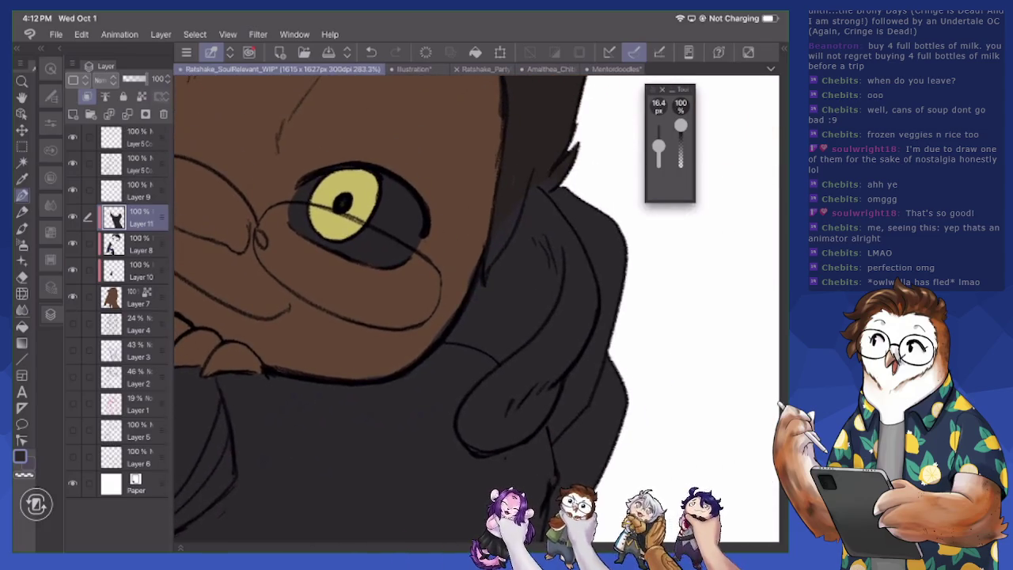
# Erase the scarf shadow to uncover the brown ear fold resting on the scarf
pyautogui.press('e')
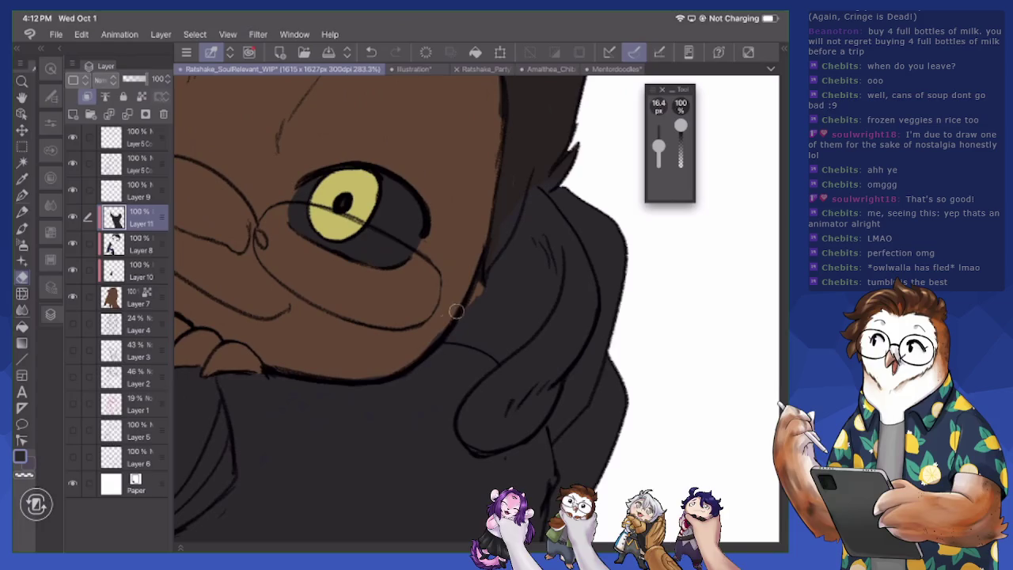
pyautogui.moveTo(493, 335)
pyautogui.mouseDown()
pyautogui.moveTo(456, 332)
pyautogui.moveTo(490, 342)
pyautogui.mouseUp()
pyautogui.press('p')
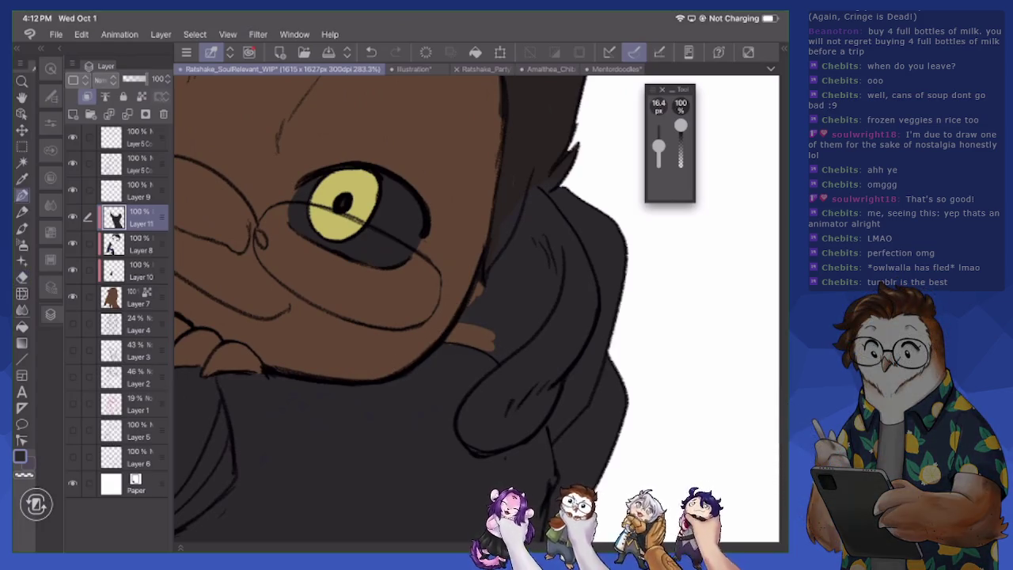
pyautogui.press('e')
pyautogui.moveTo(512, 361); pyautogui.dragTo(490, 346)
pyautogui.moveTo(542, 330)
pyautogui.mouseDown()
pyautogui.moveTo(526, 237)
pyautogui.moveTo(538, 194)
pyautogui.moveTo(530, 218)
pyautogui.moveTo(571, 292)
pyautogui.mouseUp()
pyautogui.moveTo(548, 202)
pyautogui.mouseDown()
pyautogui.moveTo(578, 273)
pyautogui.moveTo(581, 261)
pyautogui.moveTo(579, 340)
pyautogui.moveTo(525, 430)
pyautogui.moveTo(470, 440)
pyautogui.moveTo(473, 397)
pyautogui.moveTo(507, 370)
pyautogui.moveTo(479, 434)
pyautogui.moveTo(532, 381)
pyautogui.moveTo(542, 396)
pyautogui.moveTo(576, 267)
pyautogui.moveTo(524, 278)
pyautogui.moveTo(503, 265)
pyautogui.moveTo(515, 351)
pyautogui.mouseUp()
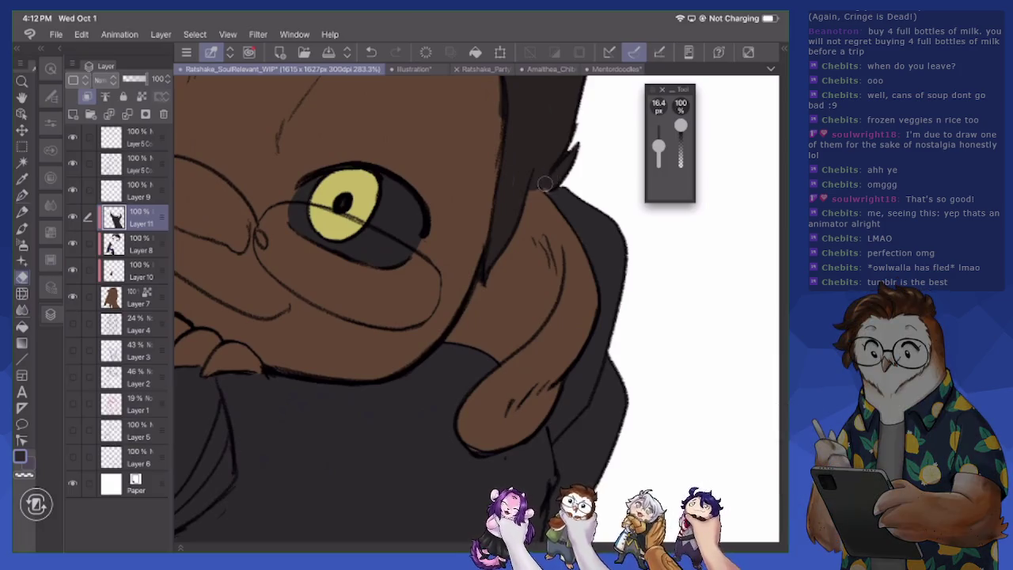
pyautogui.press('p')
pyautogui.moveTo(529, 203)
pyautogui.mouseDown()
pyautogui.moveTo(546, 315)
pyautogui.moveTo(522, 202)
pyautogui.mouseUp()
pyautogui.press('e')
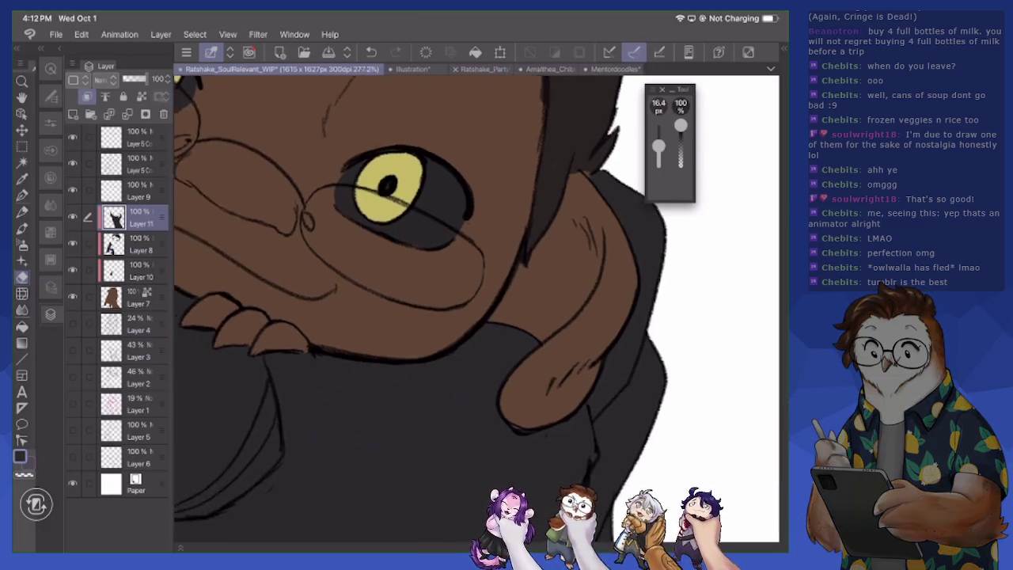
# Zoom around the scarf to check it is solid charcoal, then select Layer 8
pyautogui.scroll(-5, 475, 309)
pyautogui.scroll(1, 475, 308)
pyautogui.scroll(1, 474, 309)
pyautogui.scroll(1, 474, 308)
pyautogui.scroll(-3, 475, 309)
pyautogui.scroll(4, 474, 308)
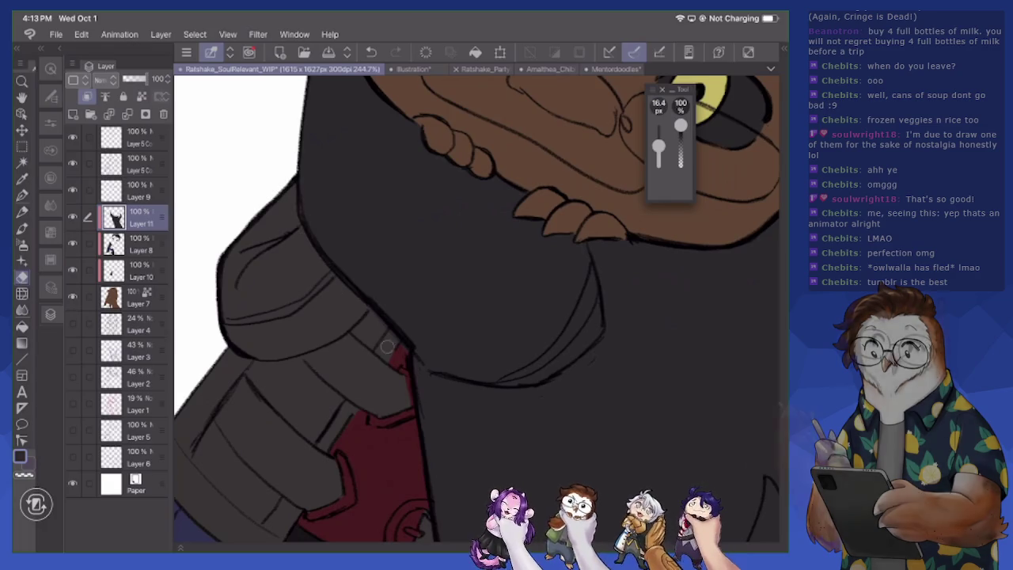
pyautogui.scroll(-3, 475, 308)
pyautogui.scroll(-2, 475, 309)
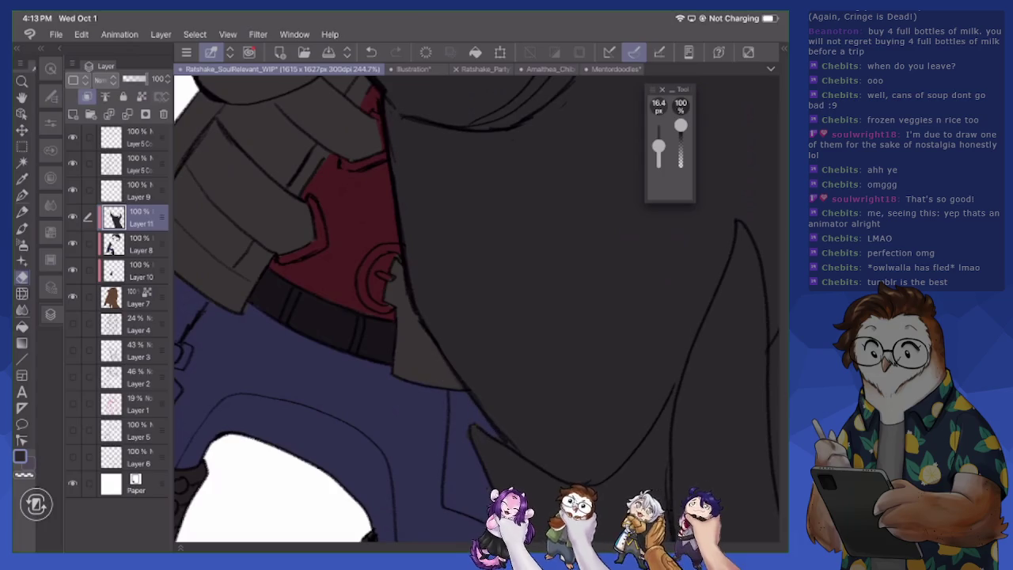
pyautogui.press('p')
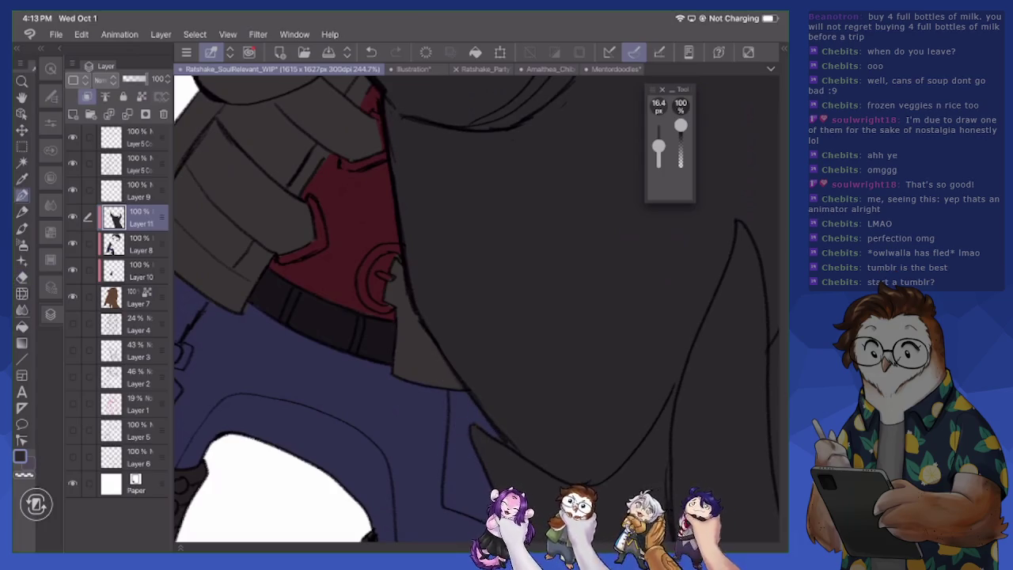
pyautogui.scroll(-5, 475, 309)
pyautogui.press('e')
pyautogui.scroll(1, 447, 308)
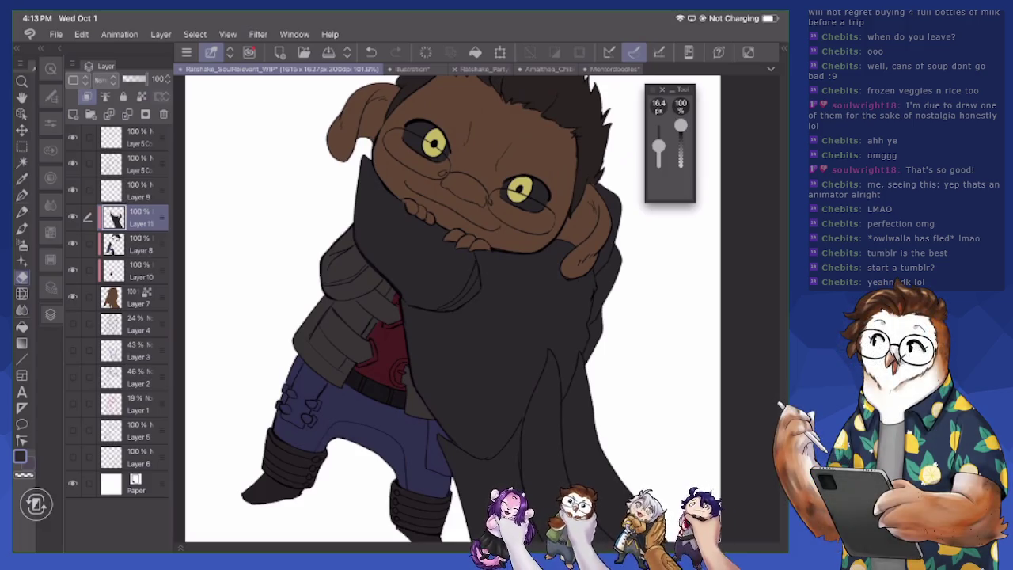
pyautogui.scroll(1, 470, 402)
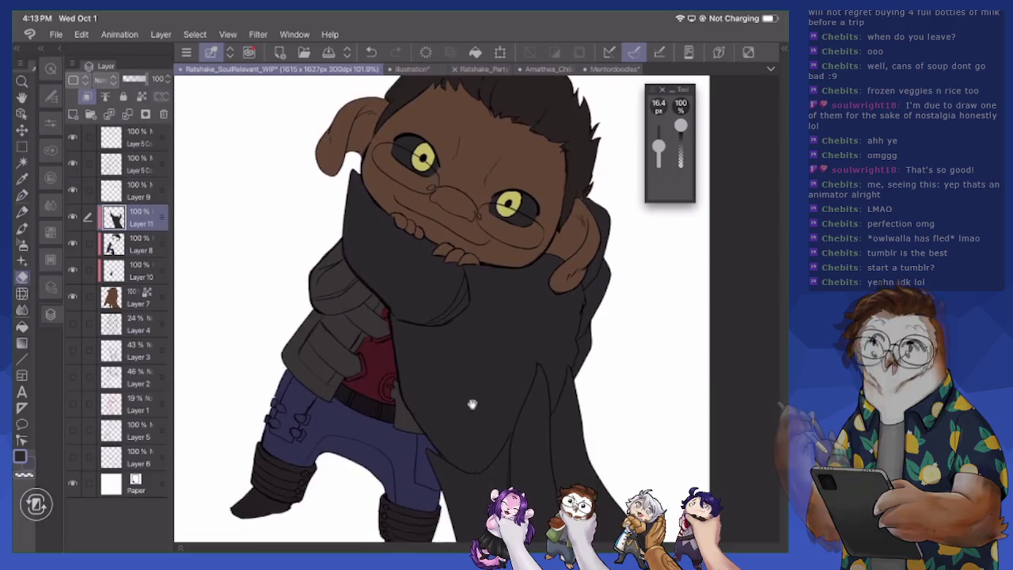
pyautogui.scroll(1, 509, 411)
pyautogui.scroll(1, 525, 416)
pyautogui.scroll(1, 558, 447)
pyautogui.scroll(-2, 475, 308)
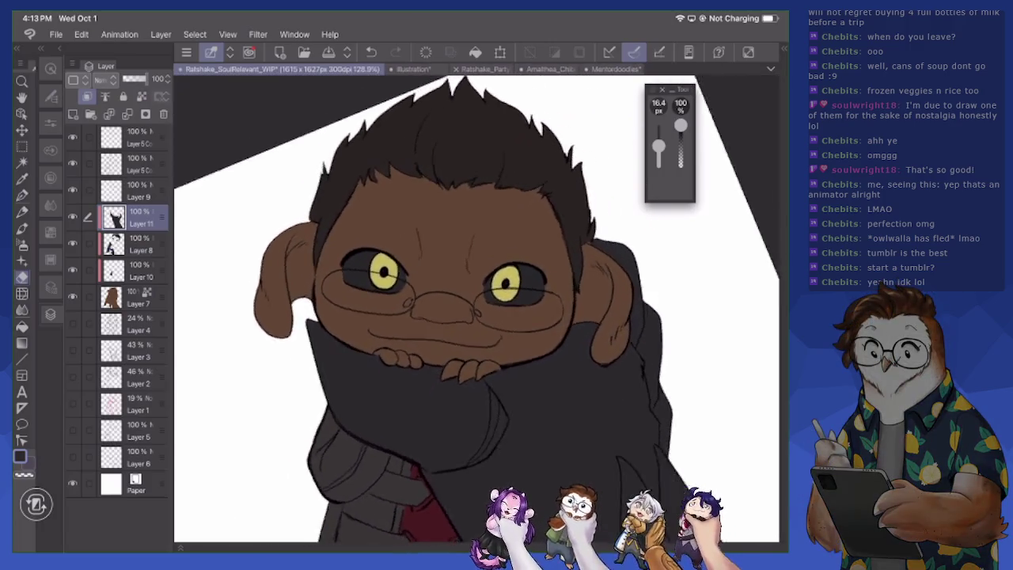
pyautogui.scroll(1, 474, 308)
pyautogui.scroll(1, 475, 308)
pyautogui.scroll(1, 475, 309)
pyautogui.scroll(1, 474, 308)
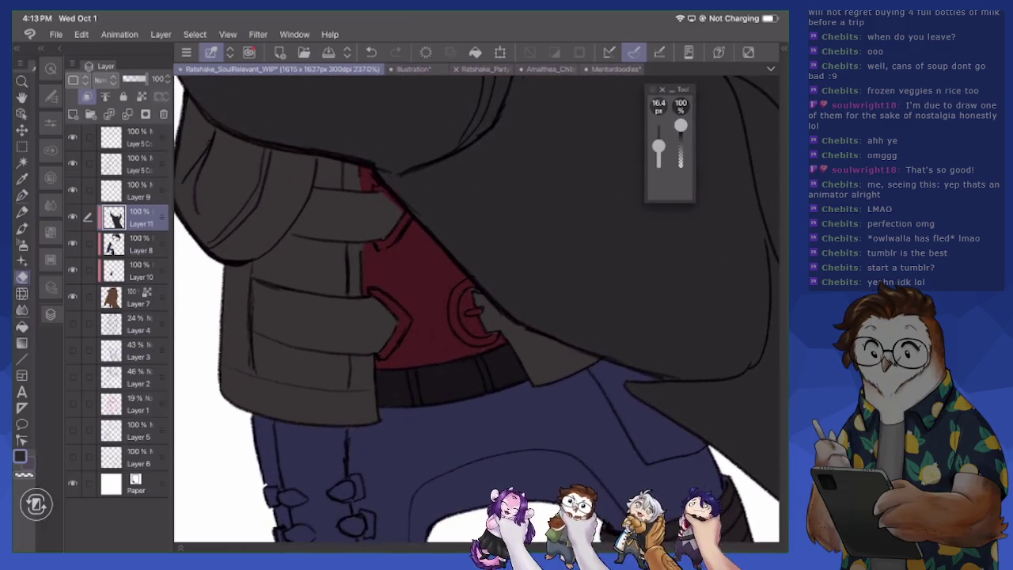
pyautogui.hotkey('alt', '[')
# Add a layer above Layer 8 and paint light grey ring and strap details on the red chest
pyautogui.click(73, 113)
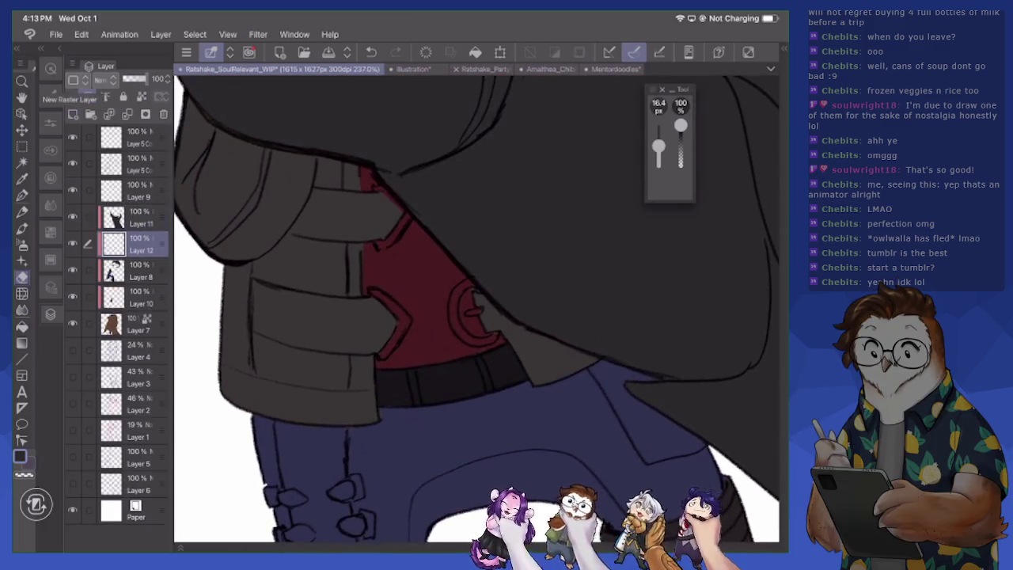
pyautogui.click(20, 456)
pyautogui.moveTo(179, 222); pyautogui.dragTo(174, 231)
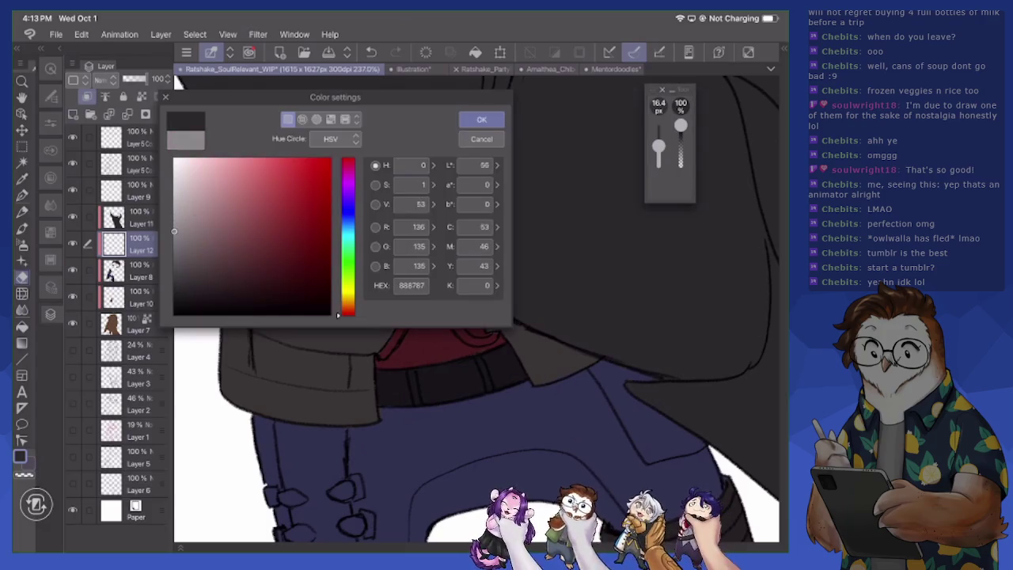
pyautogui.click(481, 118)
pyautogui.moveTo(658, 146); pyautogui.dragTo(658, 151)
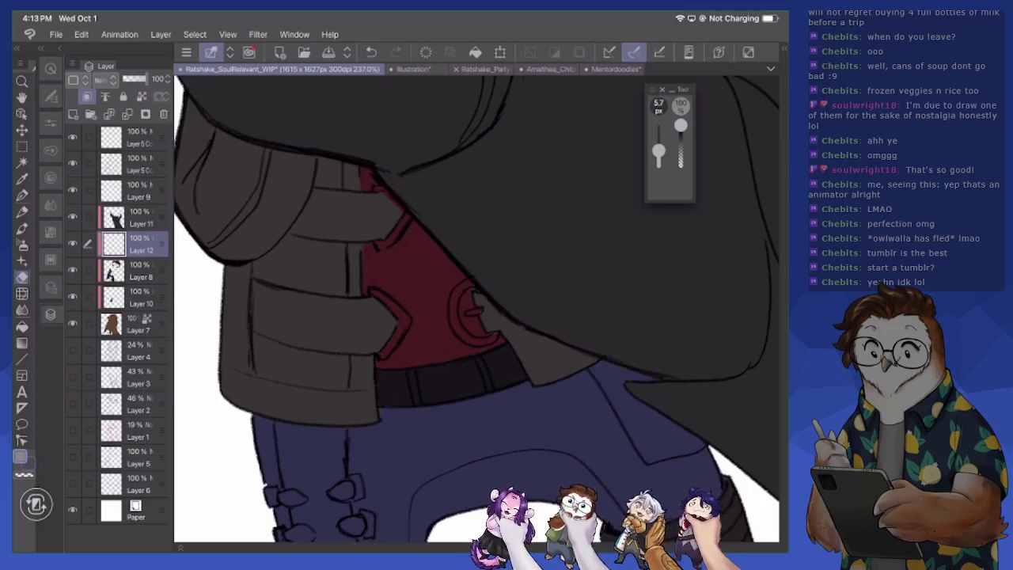
pyautogui.press('p')
pyautogui.moveTo(466, 288)
pyautogui.mouseDown()
pyautogui.moveTo(452, 310)
pyautogui.moveTo(470, 340)
pyautogui.moveTo(497, 338)
pyautogui.moveTo(476, 315)
pyautogui.mouseUp()
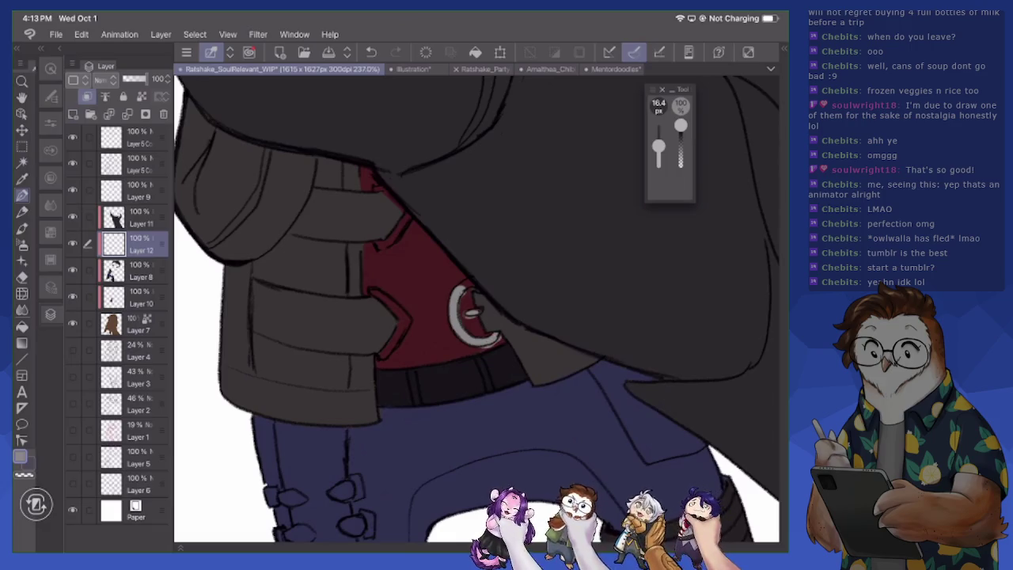
pyautogui.moveTo(370, 291)
pyautogui.mouseDown()
pyautogui.moveTo(406, 321)
pyautogui.moveTo(380, 356)
pyautogui.mouseUp()
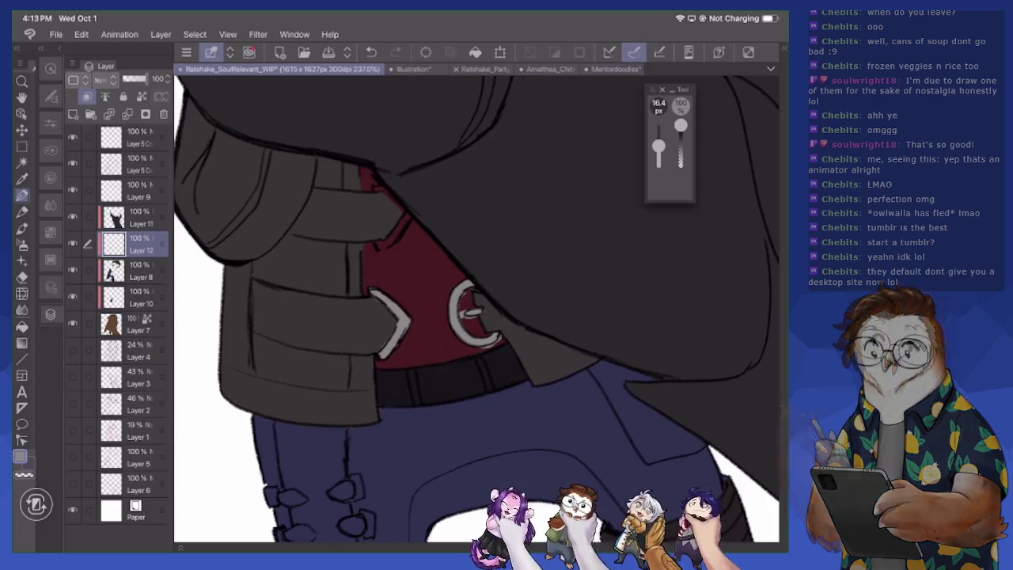
pyautogui.moveTo(379, 247); pyautogui.dragTo(409, 214)
pyautogui.moveTo(372, 186); pyautogui.dragTo(404, 210)
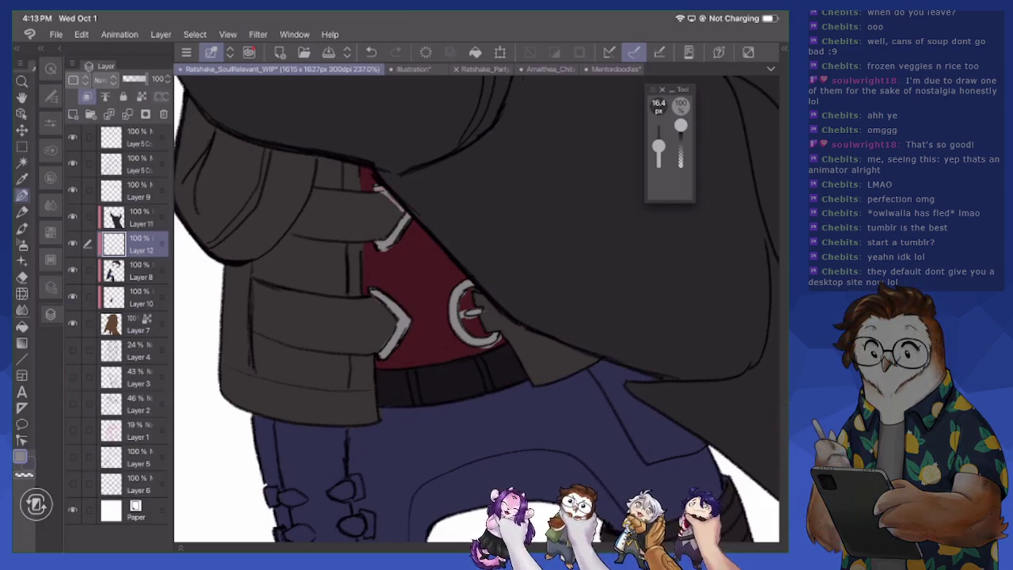
# Set the drawing colour to black and select the layer above Layer 9
pyautogui.press('e')
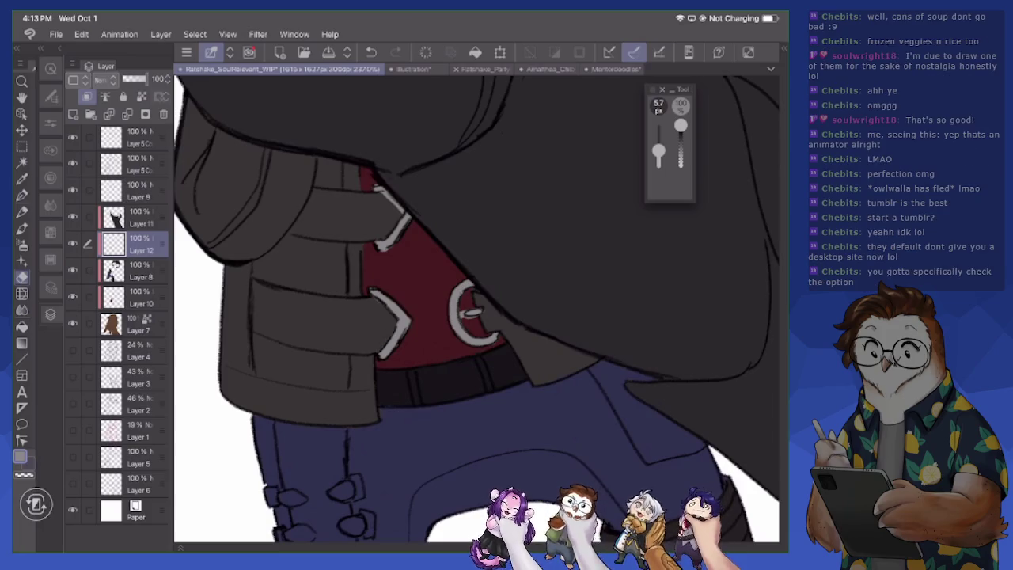
pyautogui.press('p')
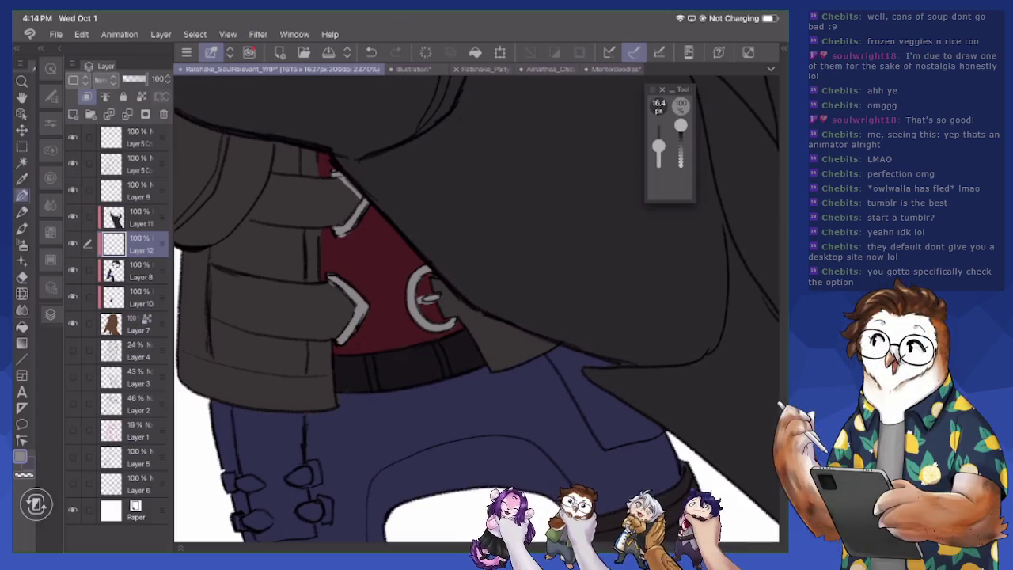
pyautogui.click(22, 212)
pyautogui.click(20, 456)
pyautogui.click(175, 313)
pyautogui.click(481, 119)
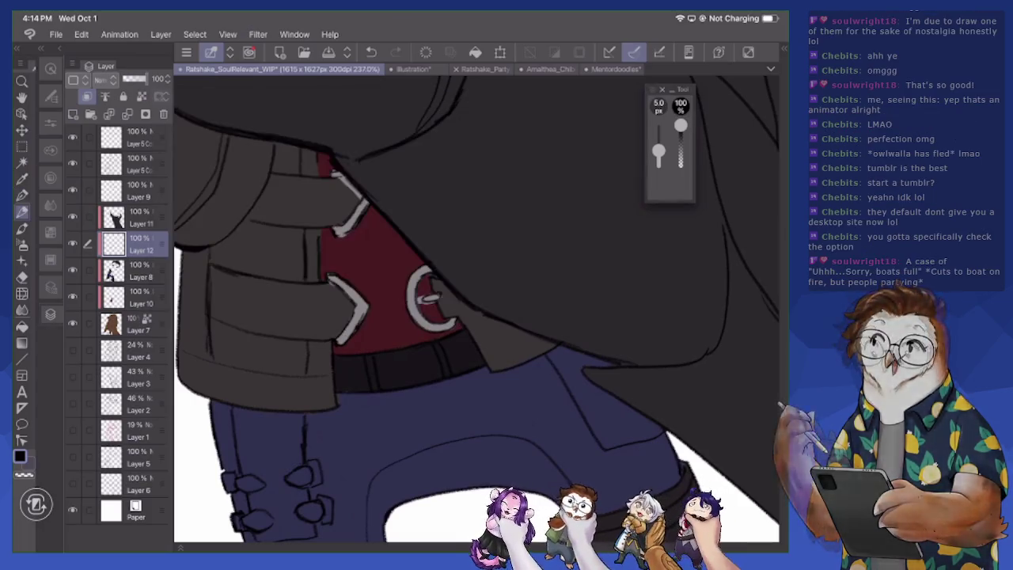
pyautogui.click(136, 190)
pyautogui.click(136, 164)
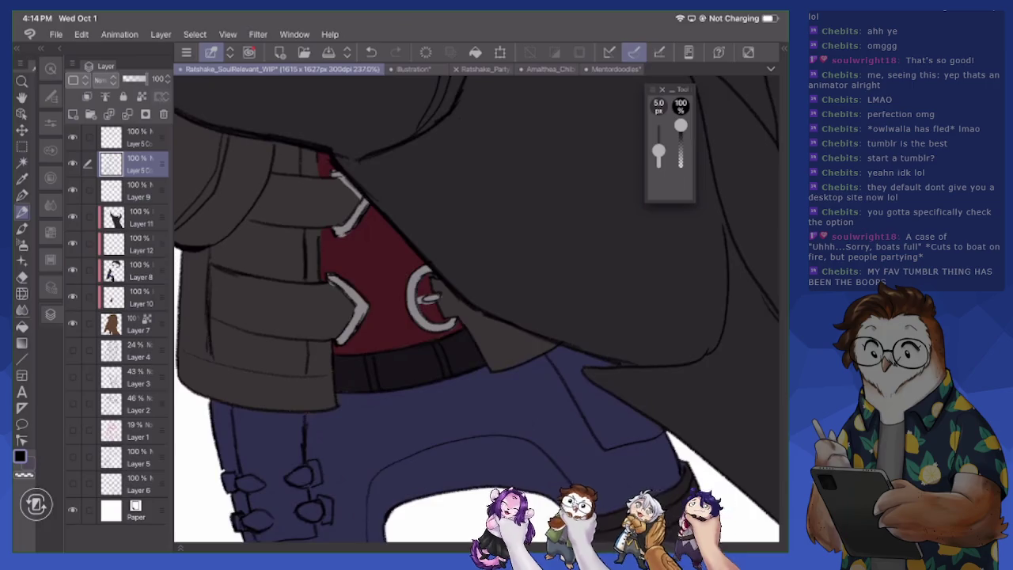
# Redraw the dark lines along the left edge and sides of the white D-ring
pyautogui.scroll(3, 475, 309)
pyautogui.moveTo(380, 302); pyautogui.dragTo(397, 321)
pyautogui.press('e')
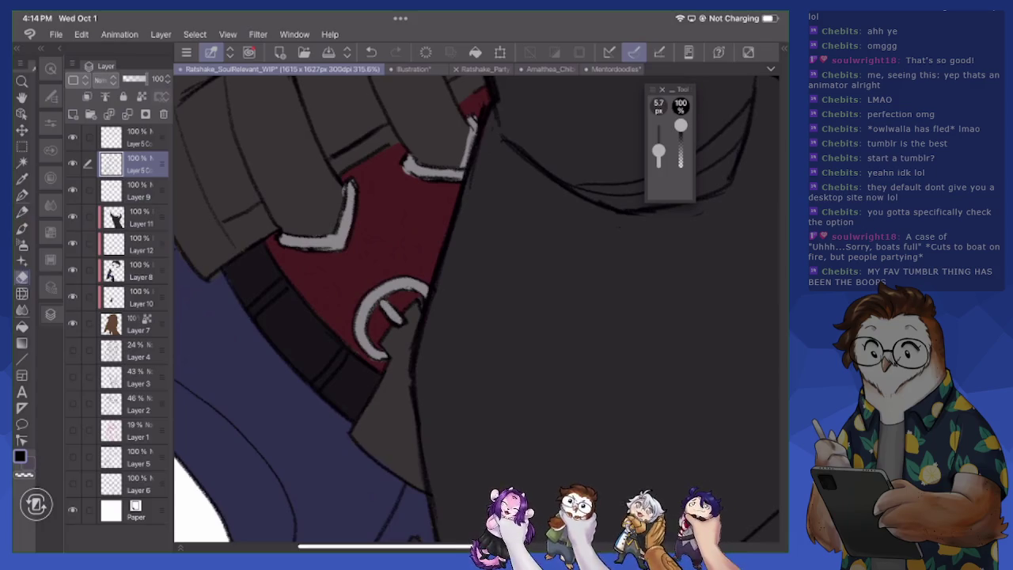
pyautogui.press('p')
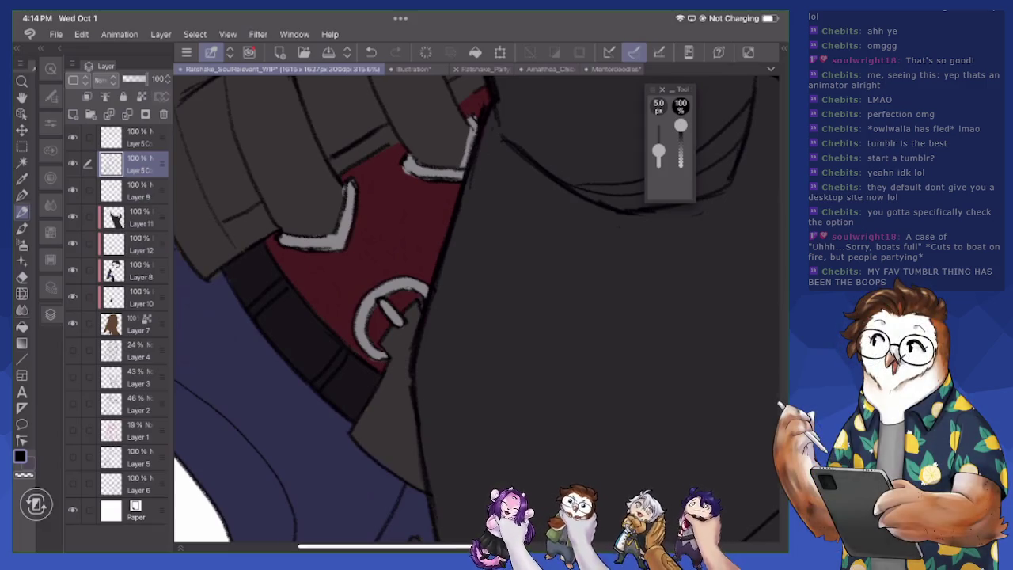
pyautogui.moveTo(341, 223); pyautogui.dragTo(346, 187)
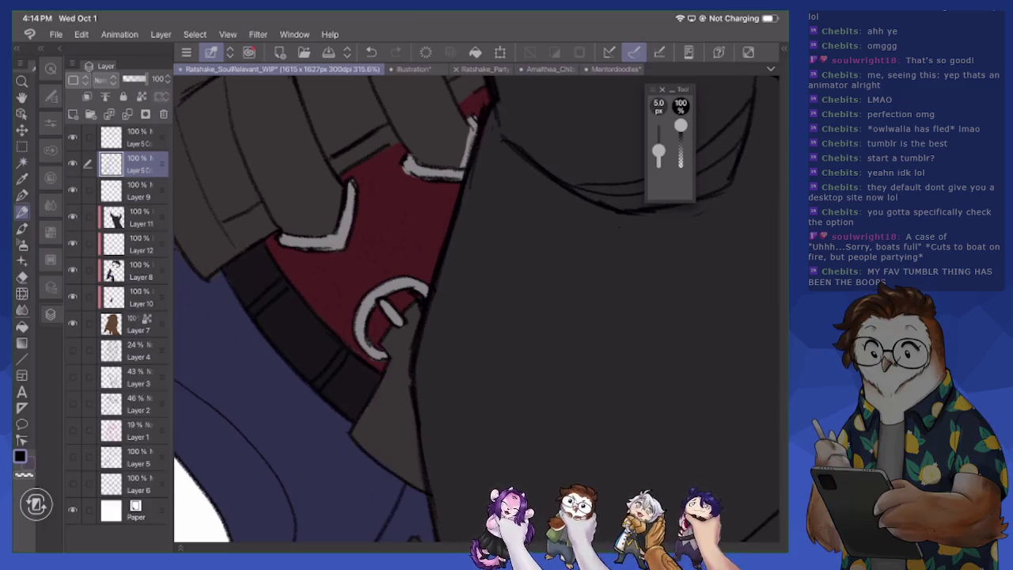
pyautogui.moveTo(359, 314); pyautogui.dragTo(355, 344)
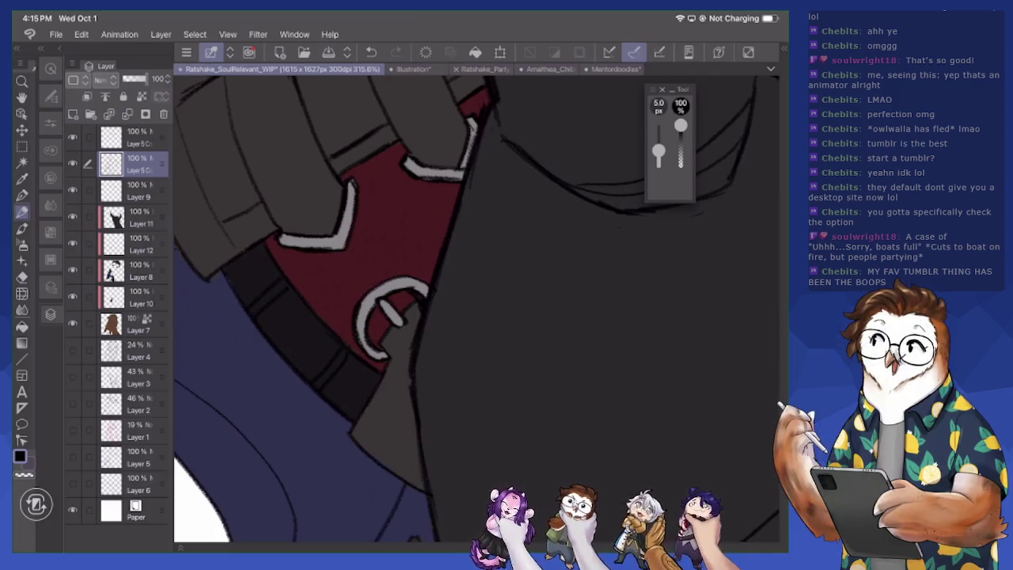
pyautogui.scroll(-5, 474, 308)
pyautogui.press('e')
pyautogui.scroll(-5, 475, 308)
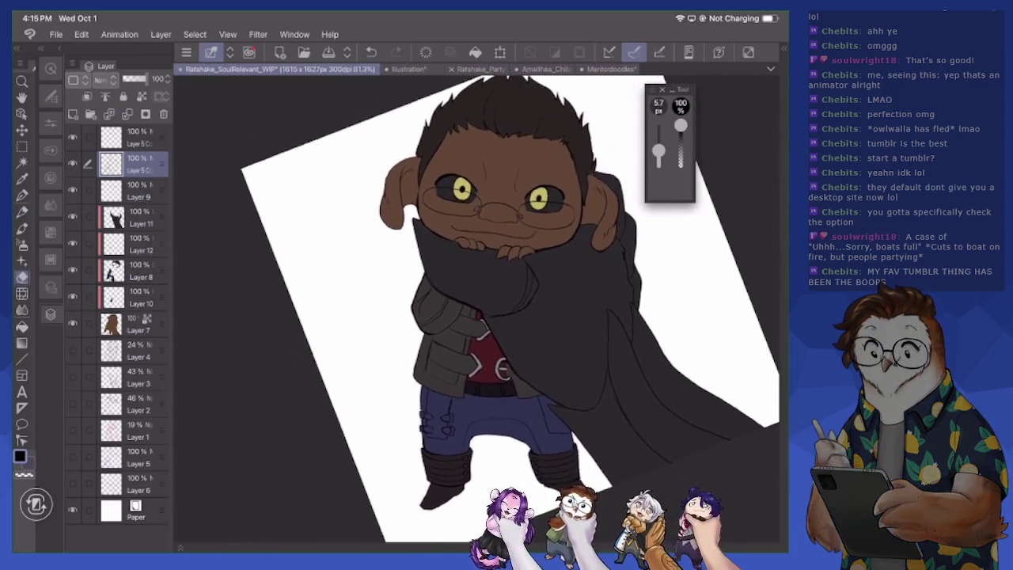
pyautogui.scroll(5, 475, 356)
pyautogui.scroll(3, 474, 356)
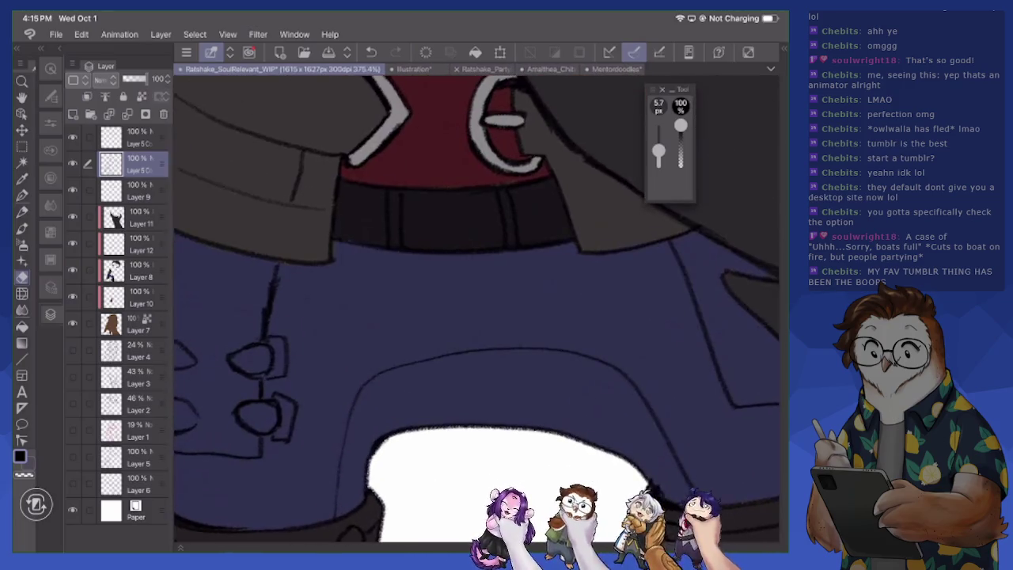
pyautogui.scroll(3, 475, 309)
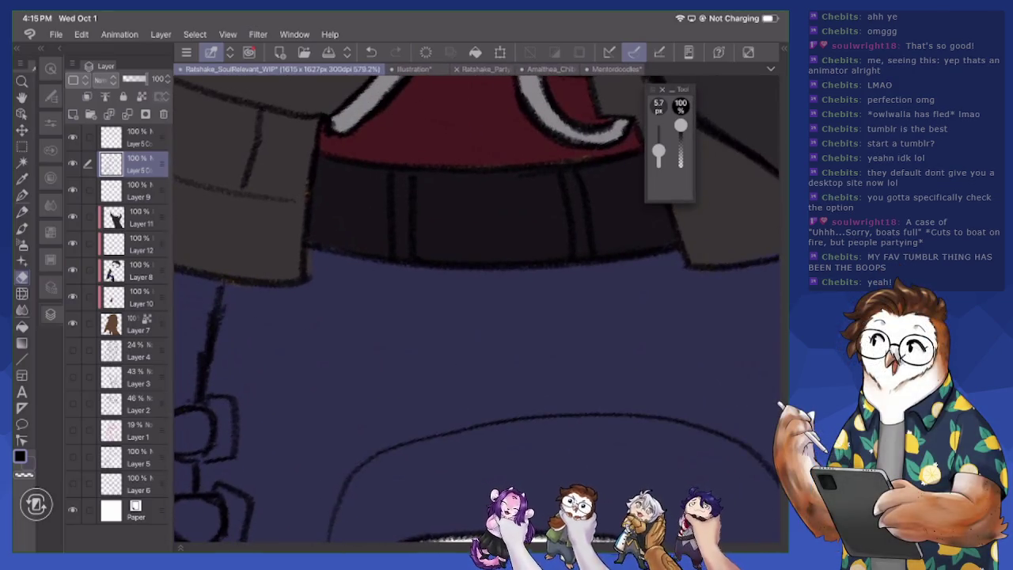
# Set the drawing colour to a muted brown, 764B2B
pyautogui.press('p')
pyautogui.click(20, 456)
pyautogui.click(260, 174)
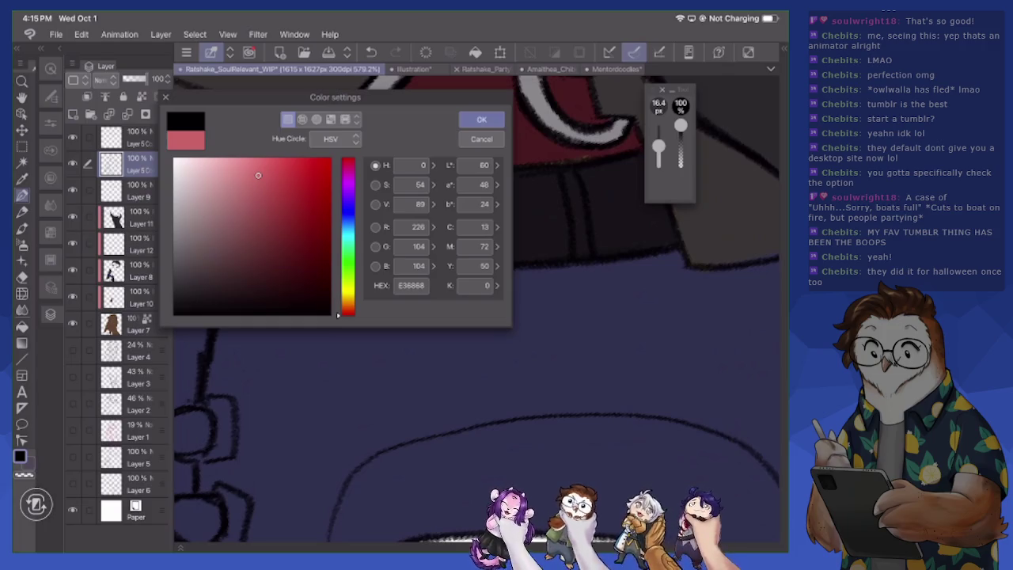
pyautogui.click(283, 178)
pyautogui.click(348, 307)
pyautogui.moveTo(283, 184)
pyautogui.mouseDown()
pyautogui.moveTo(255, 222)
pyautogui.moveTo(277, 236)
pyautogui.mouseUp()
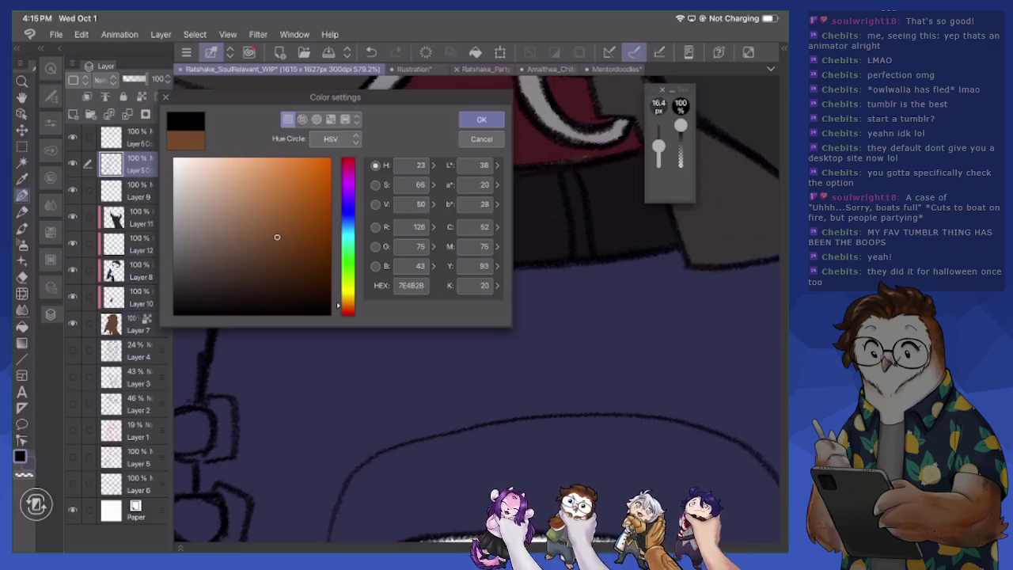
pyautogui.click(481, 120)
# Fill the belt buckle with brown on Layer 12, undoing a stray stroke first
pyautogui.moveTo(433, 178)
pyautogui.mouseDown()
pyautogui.moveTo(432, 252)
pyautogui.moveTo(435, 206)
pyautogui.moveTo(434, 251)
pyautogui.moveTo(555, 242)
pyautogui.mouseUp()
pyautogui.hotkey('ctrl', 'z')
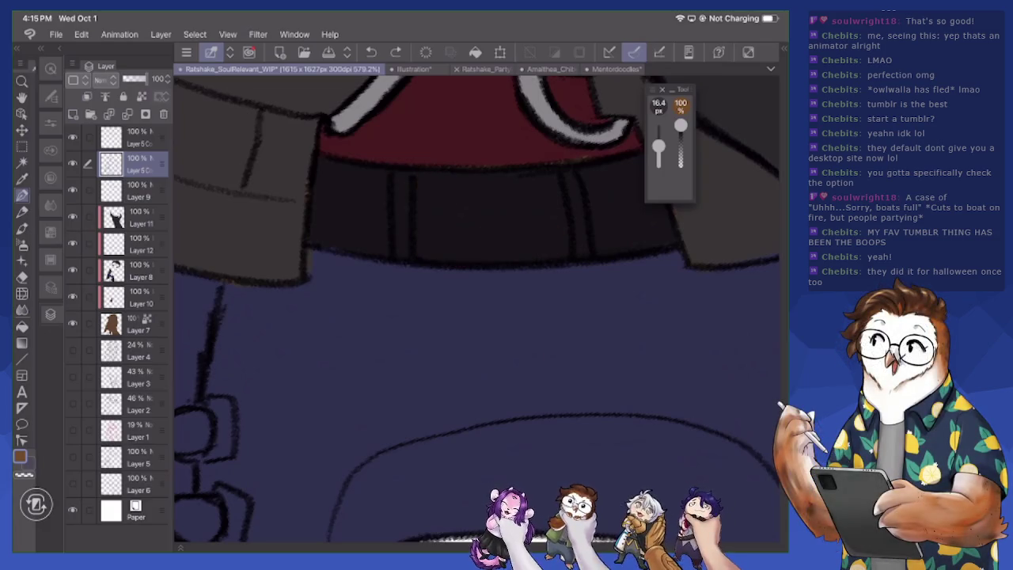
pyautogui.click(131, 244)
pyautogui.moveTo(475, 190); pyautogui.dragTo(475, 261)
pyautogui.moveTo(443, 182); pyautogui.dragTo(443, 261)
pyautogui.moveTo(423, 198); pyautogui.dragTo(423, 257)
pyautogui.moveTo(420, 178)
pyautogui.mouseDown()
pyautogui.moveTo(542, 180)
pyautogui.moveTo(554, 201)
pyautogui.moveTo(554, 257)
pyautogui.moveTo(494, 253)
pyautogui.mouseUp()
pyautogui.moveTo(506, 198)
pyautogui.mouseDown()
pyautogui.moveTo(507, 238)
pyautogui.moveTo(526, 234)
pyautogui.mouseUp()
pyautogui.moveTo(413, 173)
pyautogui.mouseDown()
pyautogui.moveTo(413, 255)
pyautogui.moveTo(409, 172)
pyautogui.mouseUp()
pyautogui.press('e')
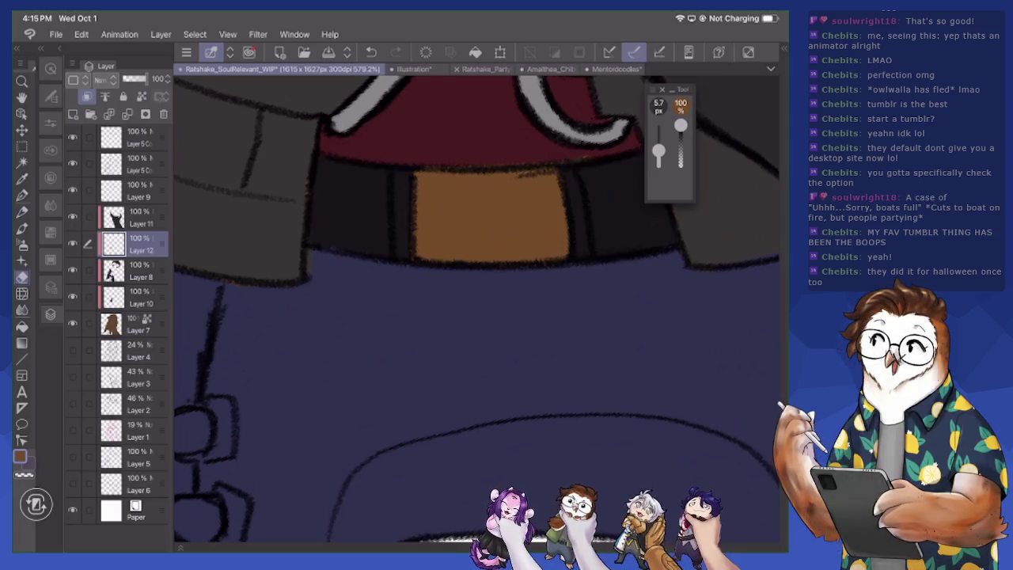
# Colour the four side buttons on the trousers brown
pyautogui.scroll(-10, 476, 309)
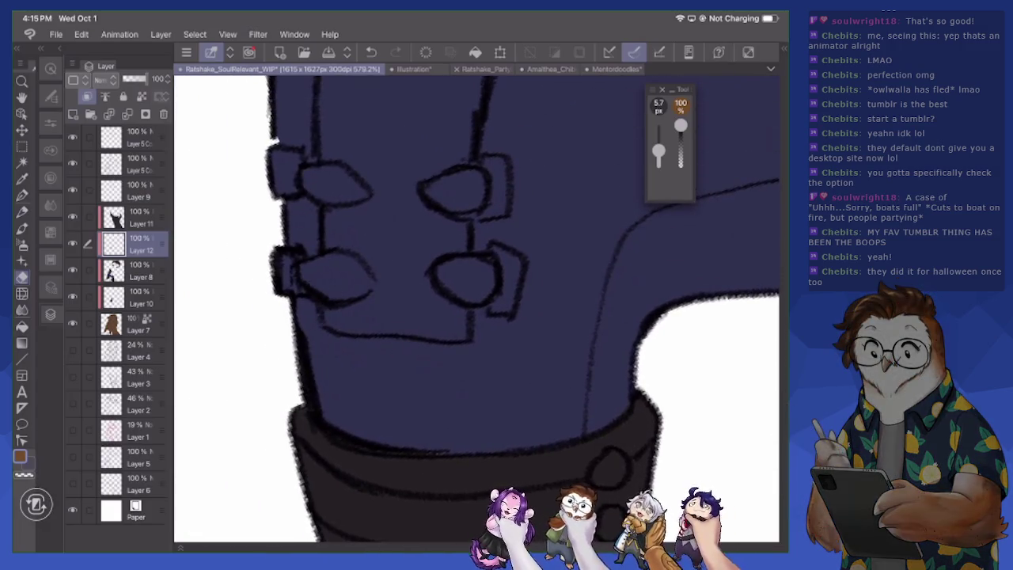
pyautogui.press('p')
pyautogui.moveTo(303, 268)
pyautogui.mouseDown()
pyautogui.moveTo(342, 294)
pyautogui.moveTo(340, 261)
pyautogui.moveTo(366, 276)
pyautogui.moveTo(360, 294)
pyautogui.mouseUp()
pyautogui.moveTo(306, 186)
pyautogui.mouseDown()
pyautogui.moveTo(328, 195)
pyautogui.moveTo(325, 169)
pyautogui.moveTo(361, 195)
pyautogui.moveTo(336, 203)
pyautogui.mouseUp()
pyautogui.moveTo(443, 193)
pyautogui.mouseDown()
pyautogui.moveTo(433, 204)
pyautogui.moveTo(480, 207)
pyautogui.moveTo(454, 174)
pyautogui.mouseUp()
pyautogui.moveTo(440, 277)
pyautogui.mouseDown()
pyautogui.moveTo(472, 297)
pyautogui.moveTo(487, 269)
pyautogui.moveTo(459, 265)
pyautogui.mouseUp()
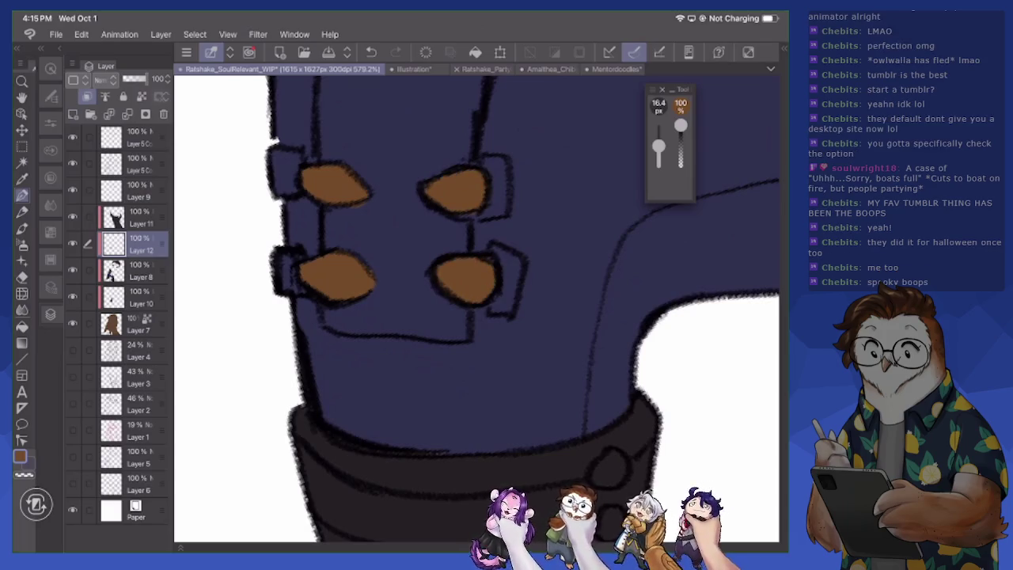
pyautogui.scroll(-5, 475, 309)
pyautogui.scroll(-2, 475, 308)
pyautogui.scroll(-1, 475, 308)
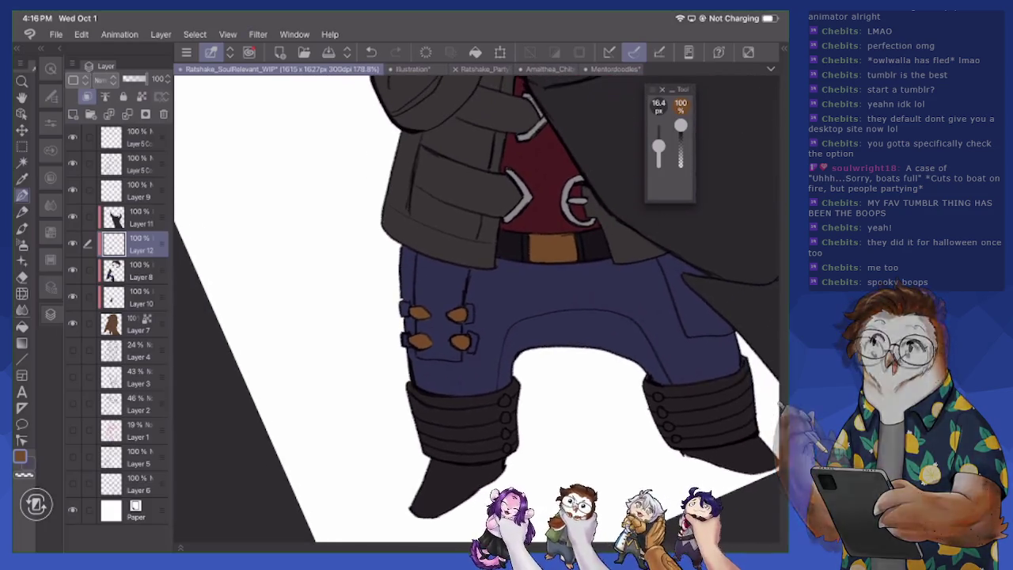
# Choose a light greyish beige as the drawing colour
pyautogui.scroll(-3, 475, 309)
pyautogui.scroll(-5, 474, 309)
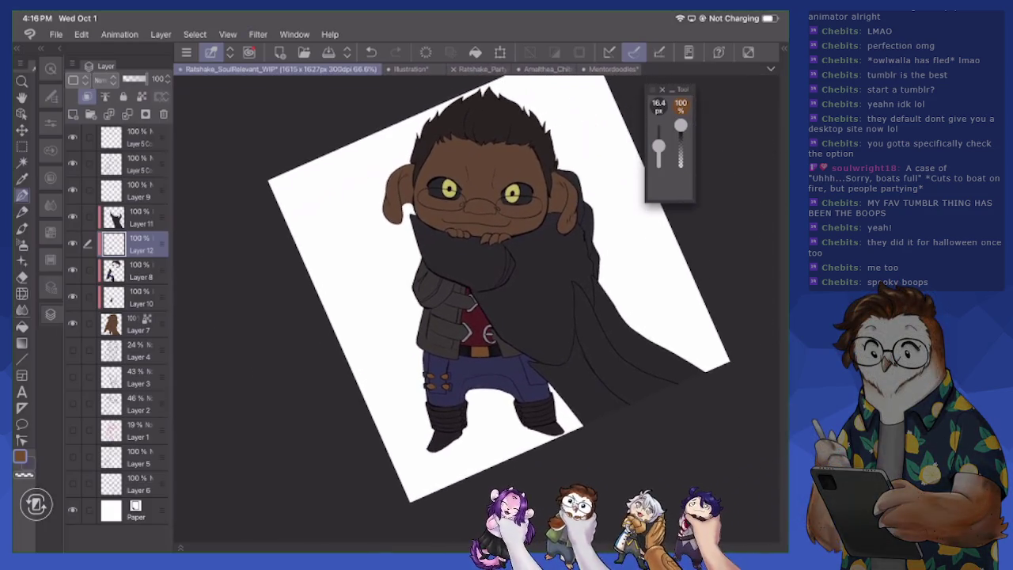
pyautogui.scroll(5, 475, 308)
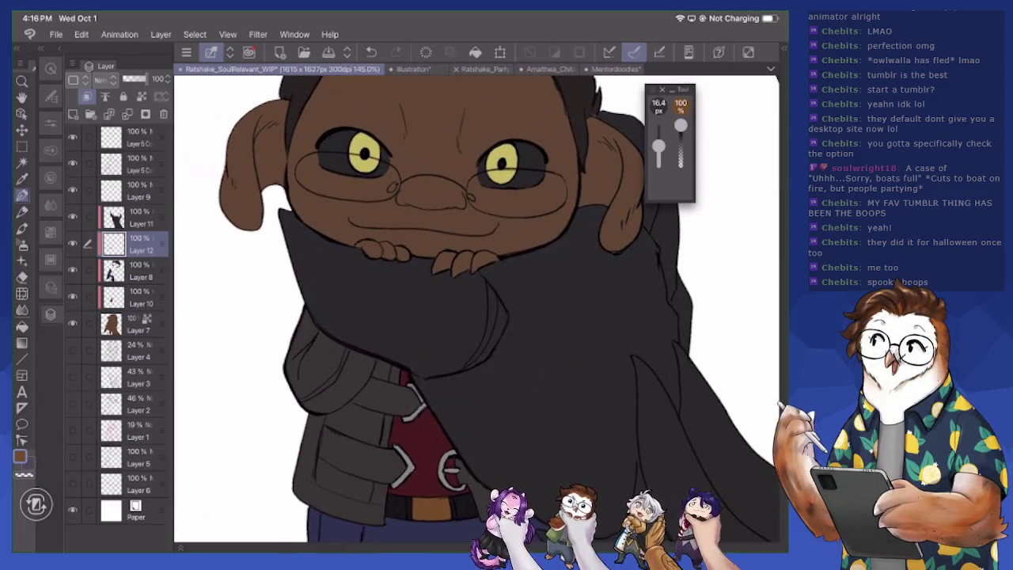
pyautogui.click(20, 456)
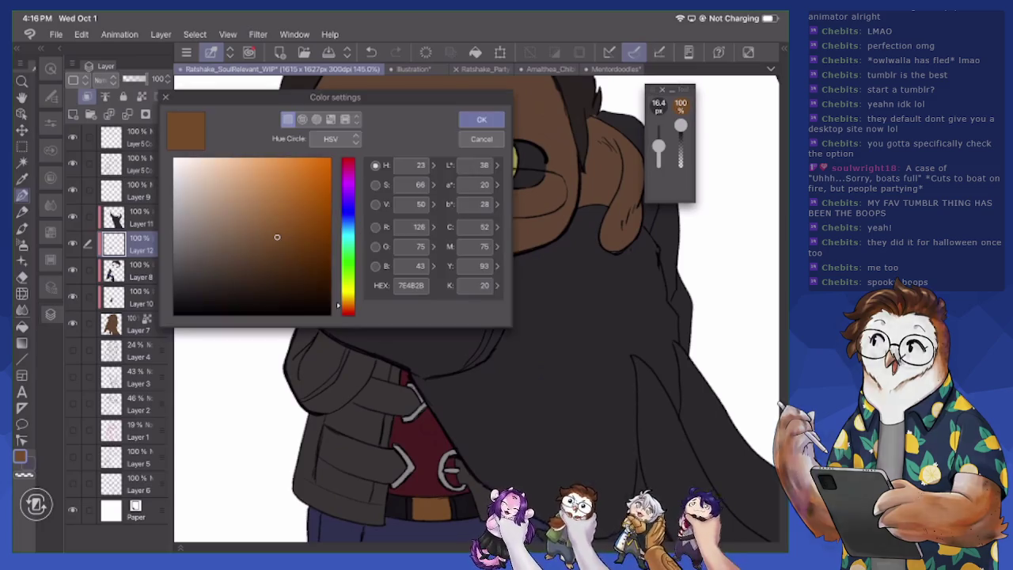
pyautogui.moveTo(276, 235); pyautogui.dragTo(201, 210)
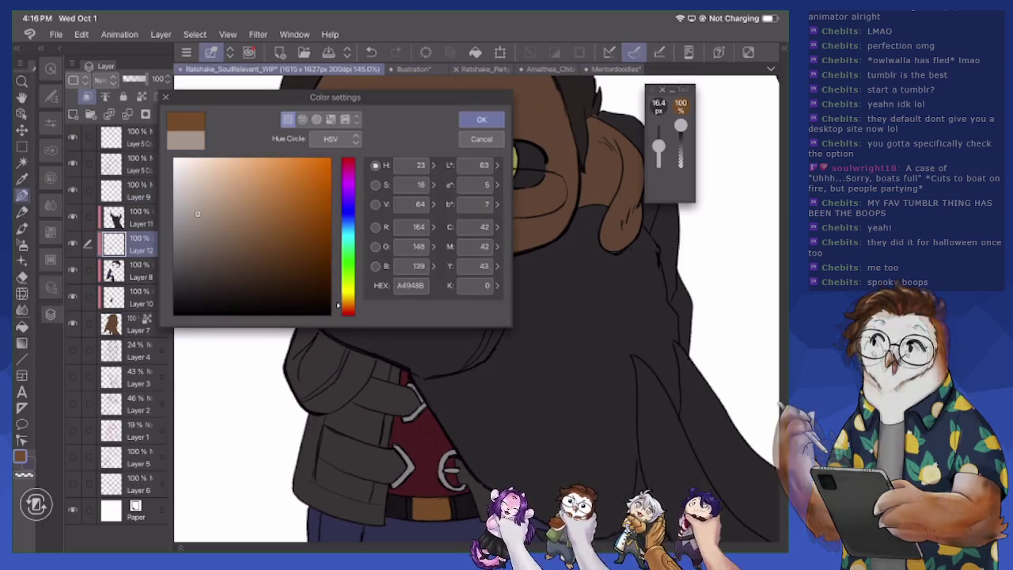
pyautogui.moveTo(349, 306); pyautogui.dragTo(348, 301)
pyautogui.moveTo(200, 210)
pyautogui.mouseDown()
pyautogui.moveTo(199, 223)
pyautogui.moveTo(237, 233)
pyautogui.mouseUp()
pyautogui.moveTo(348, 300); pyautogui.dragTo(348, 305)
pyautogui.press('Return')
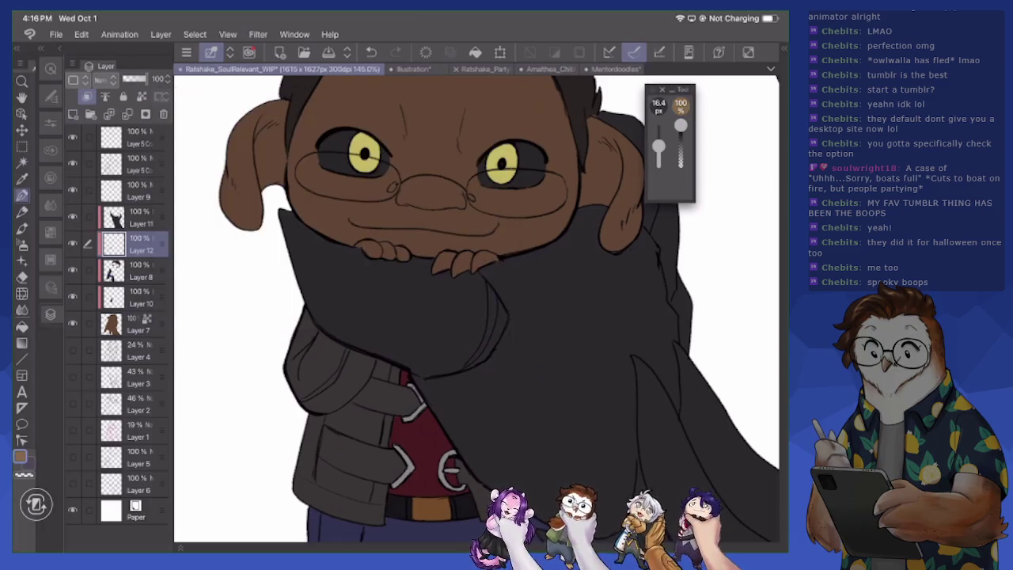
# Paint the fingers gripping the scarf in the greyish tan
pyautogui.scroll(3, 469, 196)
pyautogui.scroll(2, 469, 196)
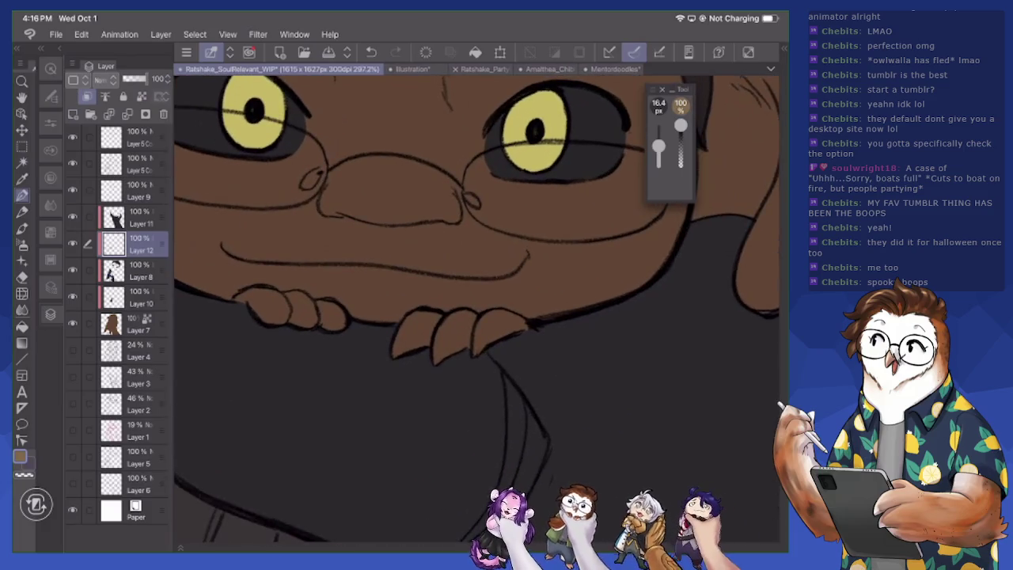
pyautogui.moveTo(263, 302)
pyautogui.mouseDown()
pyautogui.moveTo(286, 319)
pyautogui.moveTo(285, 306)
pyautogui.moveTo(235, 302)
pyautogui.moveTo(315, 323)
pyautogui.moveTo(307, 297)
pyautogui.moveTo(322, 321)
pyautogui.moveTo(344, 312)
pyautogui.mouseUp()
pyautogui.scroll(-5, 477, 303)
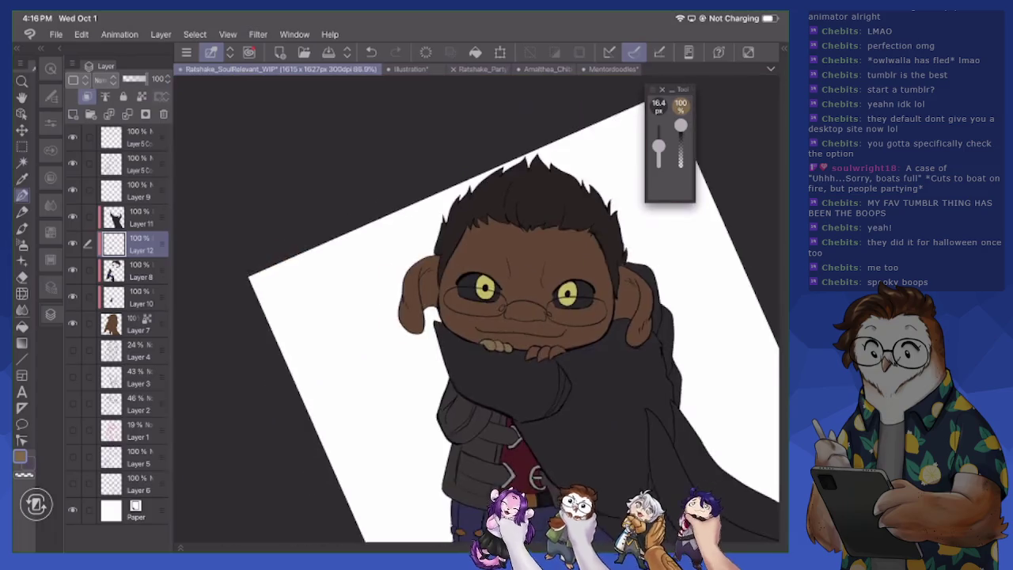
pyautogui.scroll(1, 474, 317)
pyautogui.scroll(1, 475, 316)
pyautogui.scroll(1, 474, 316)
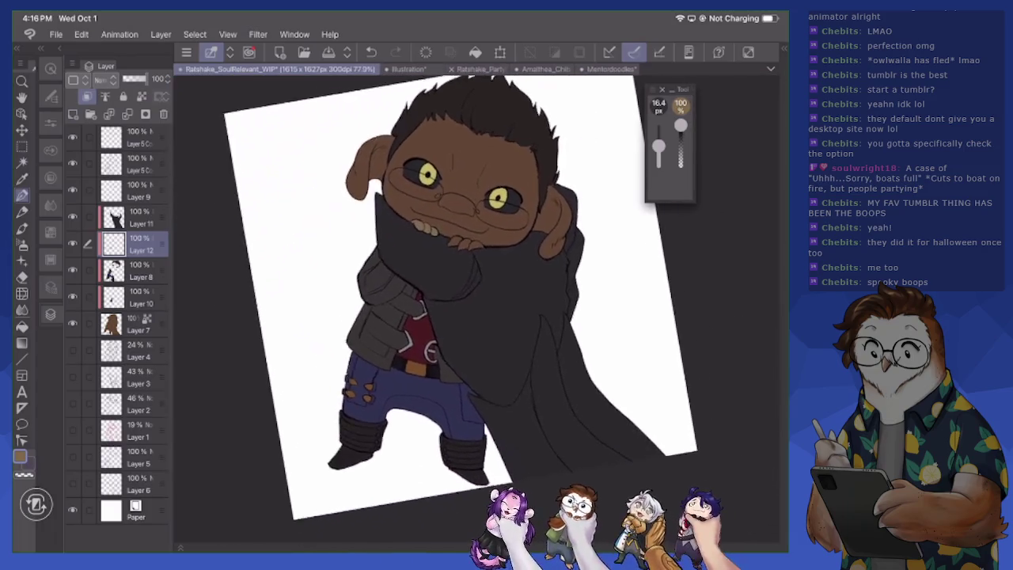
pyautogui.scroll(1, 474, 316)
pyautogui.scroll(1, 474, 316)
pyautogui.scroll(1, 475, 317)
pyautogui.scroll(1, 475, 316)
pyautogui.scroll(1, 475, 316)
pyautogui.scroll(-2, 475, 317)
pyautogui.scroll(-1, 474, 317)
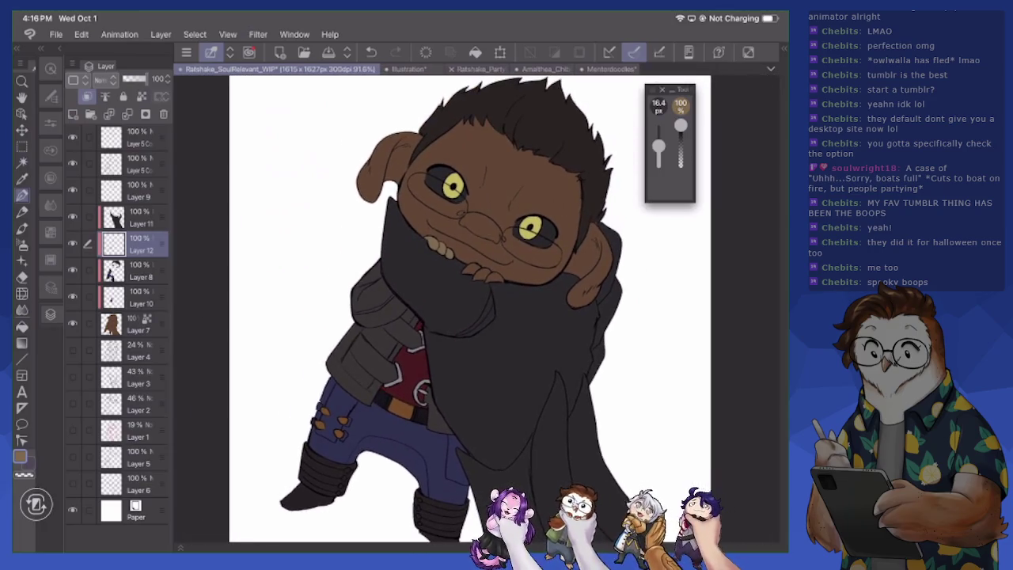
pyautogui.scroll(1, 475, 317)
pyautogui.scroll(1, 475, 316)
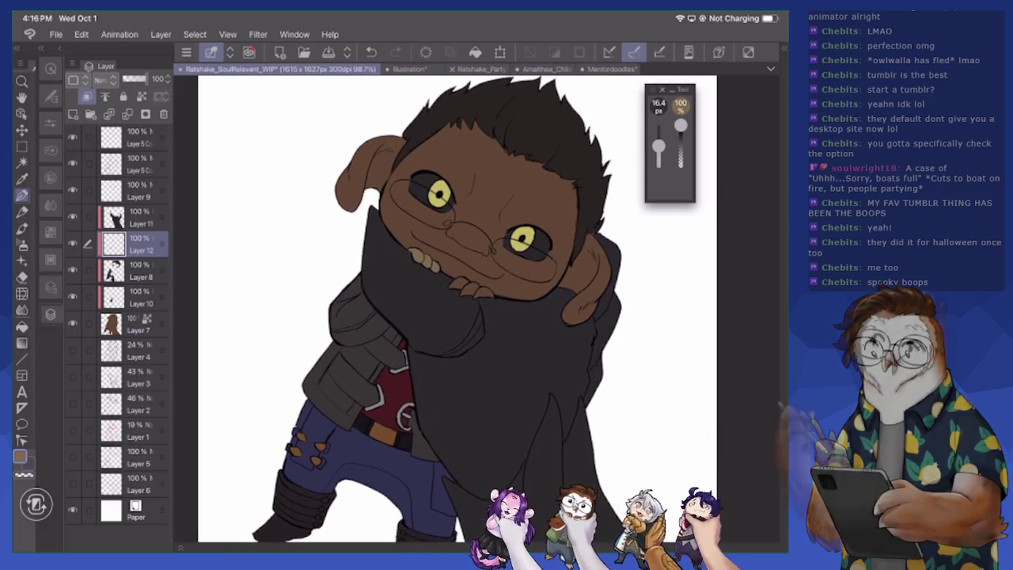
# Add Layer 13 clipped to Layer 11, select the scarf's shape, and hide the selection border
pyautogui.click(135, 217)
pyautogui.click(73, 114)
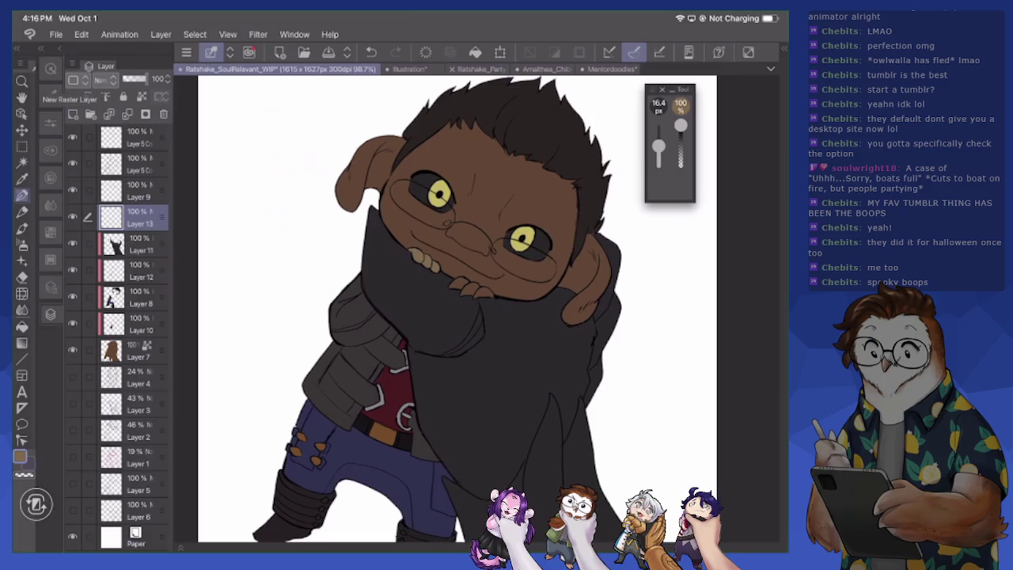
pyautogui.click(87, 97)
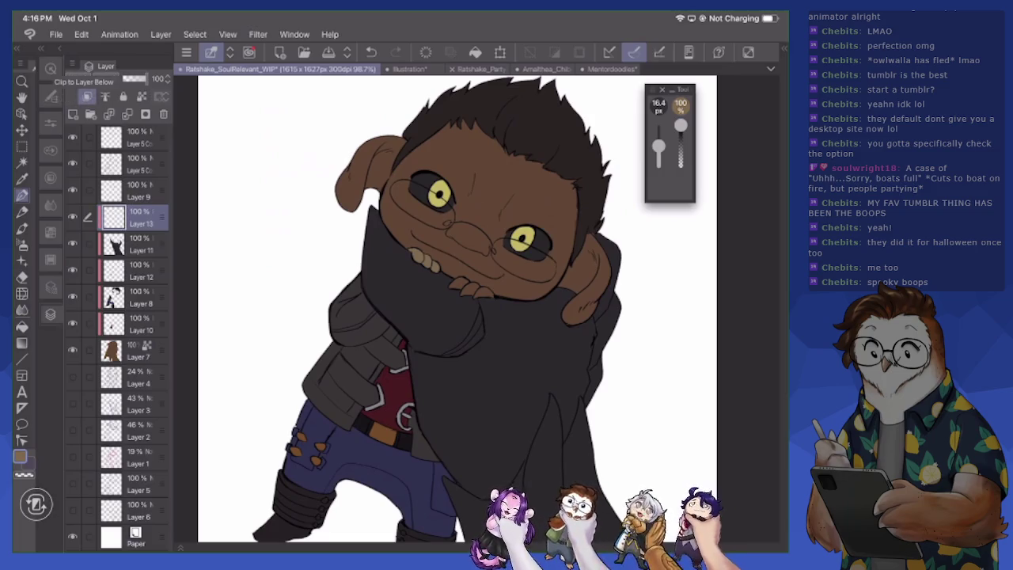
pyautogui.press('w')
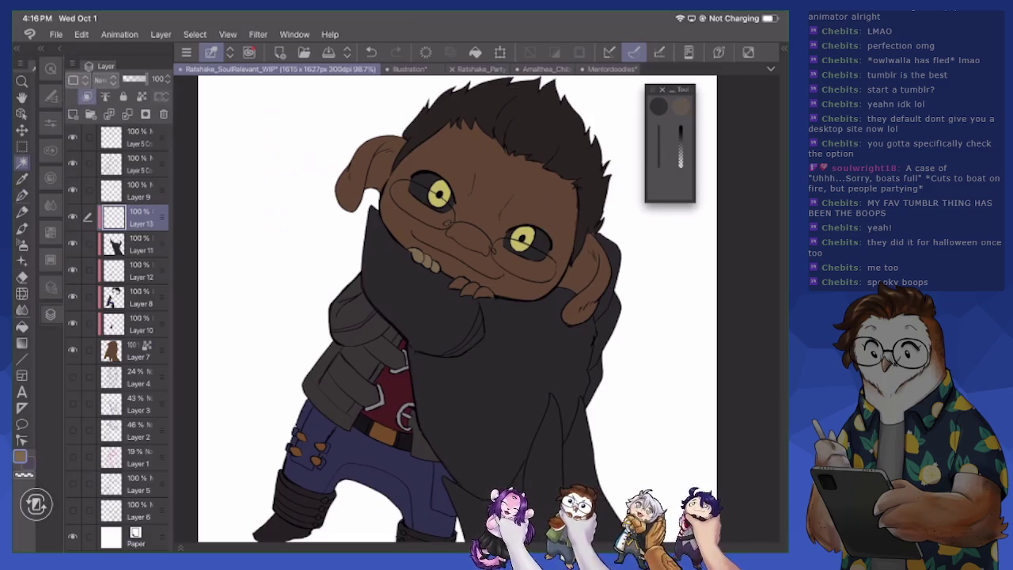
pyautogui.rightClick(135, 243)
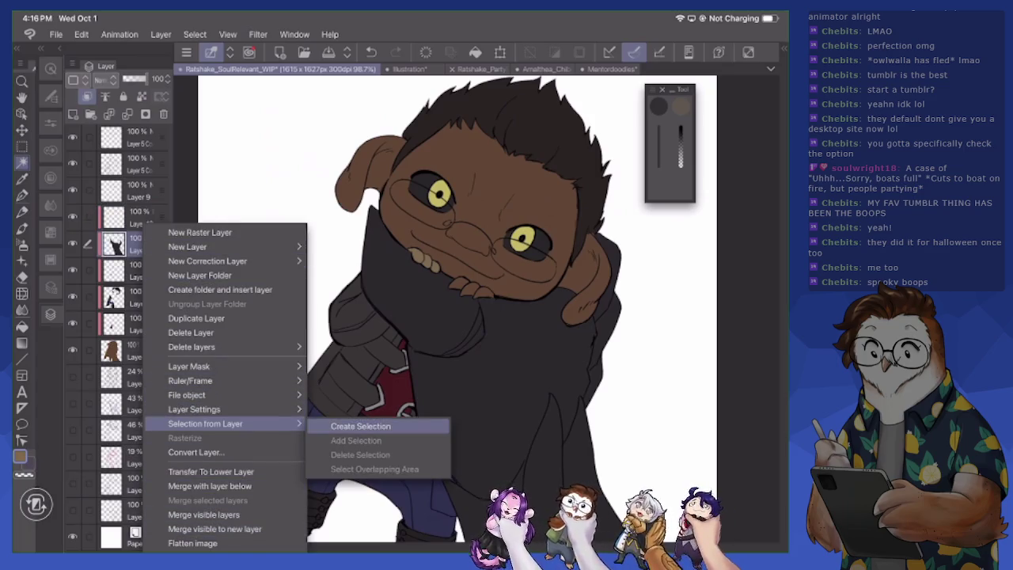
pyautogui.click(342, 423)
pyautogui.click(135, 217)
pyautogui.click(579, 51)
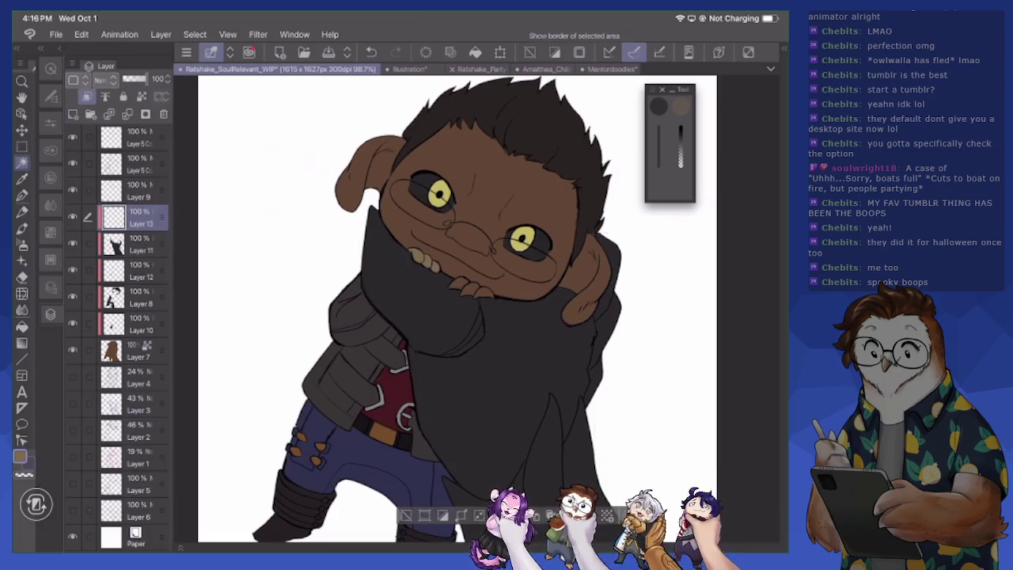
# Switch to the Airbrush and pick a rust brown, 9C4418
pyautogui.click(23, 229)
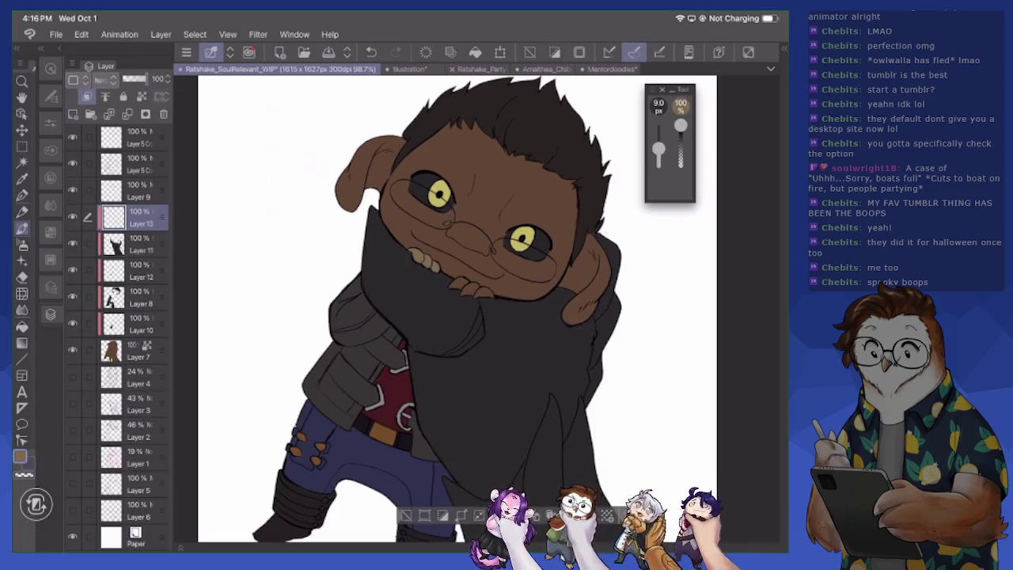
pyautogui.click(20, 456)
pyautogui.moveTo(236, 235); pyautogui.dragTo(307, 211)
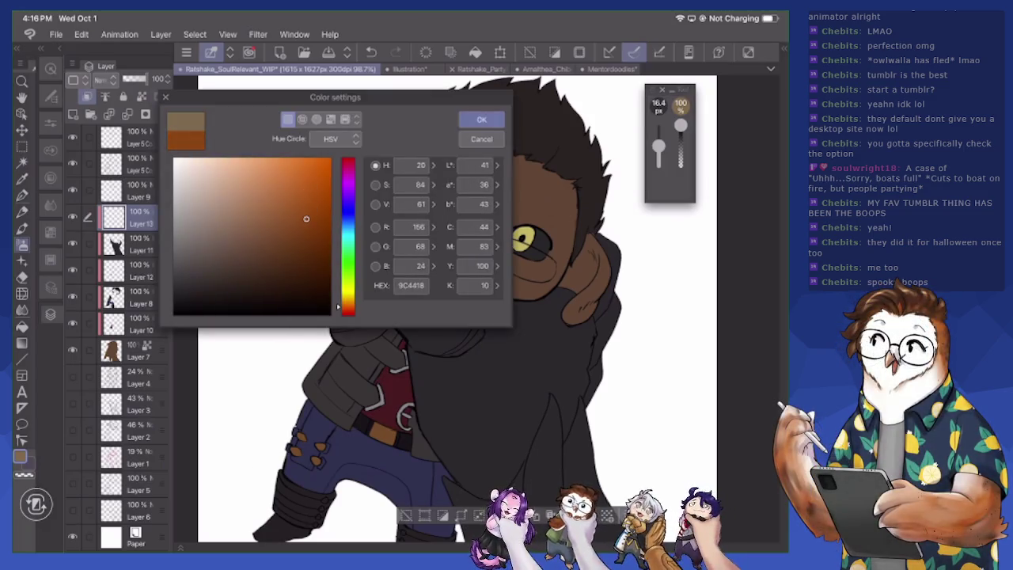
# Airbrush an orange-brown gradient on the scarf beside the face, near the neck, and along its lower right edge
pyautogui.click(481, 119)
pyautogui.moveTo(373, 234)
pyautogui.mouseDown()
pyautogui.moveTo(431, 332)
pyautogui.moveTo(370, 218)
pyautogui.mouseUp()
pyautogui.moveTo(443, 286); pyautogui.dragTo(463, 315)
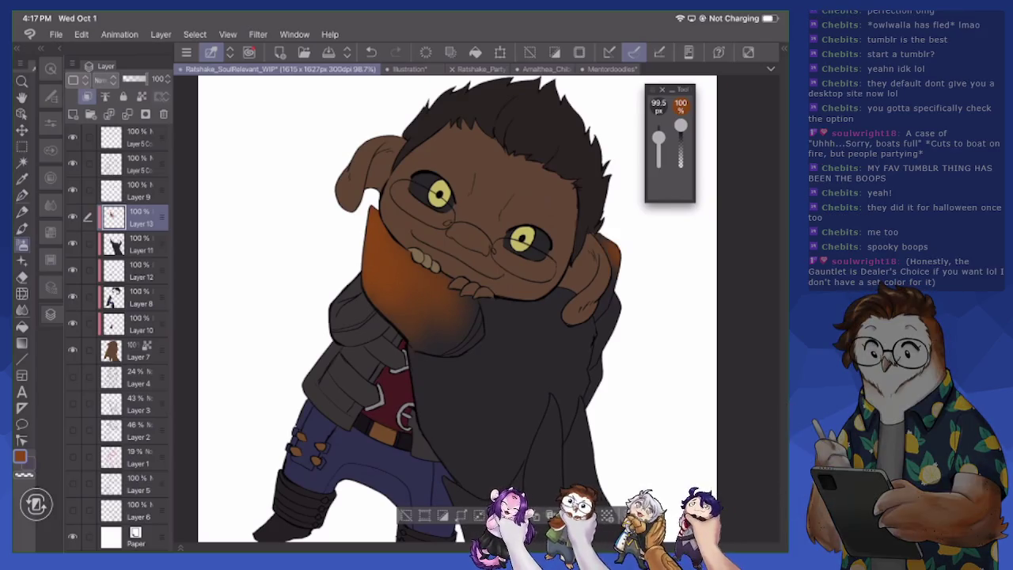
pyautogui.moveTo(632, 356)
pyautogui.mouseDown()
pyautogui.moveTo(593, 212)
pyautogui.moveTo(581, 200)
pyautogui.mouseUp()
pyautogui.moveTo(490, 285)
pyautogui.mouseDown()
pyautogui.moveTo(518, 372)
pyautogui.moveTo(546, 416)
pyautogui.mouseUp()
pyautogui.moveTo(538, 296); pyautogui.dragTo(585, 399)
pyautogui.moveTo(554, 348); pyautogui.dragTo(621, 425)
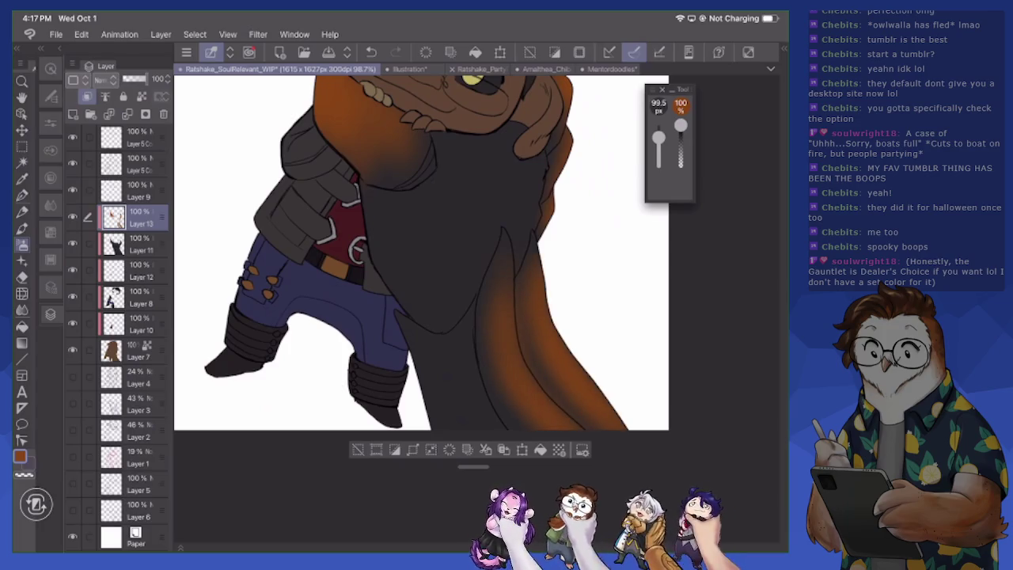
# Zoom and pan to review the face close-up, then recentre the whole character
pyautogui.scroll(-4, 485, 273)
pyautogui.scroll(-2, 485, 273)
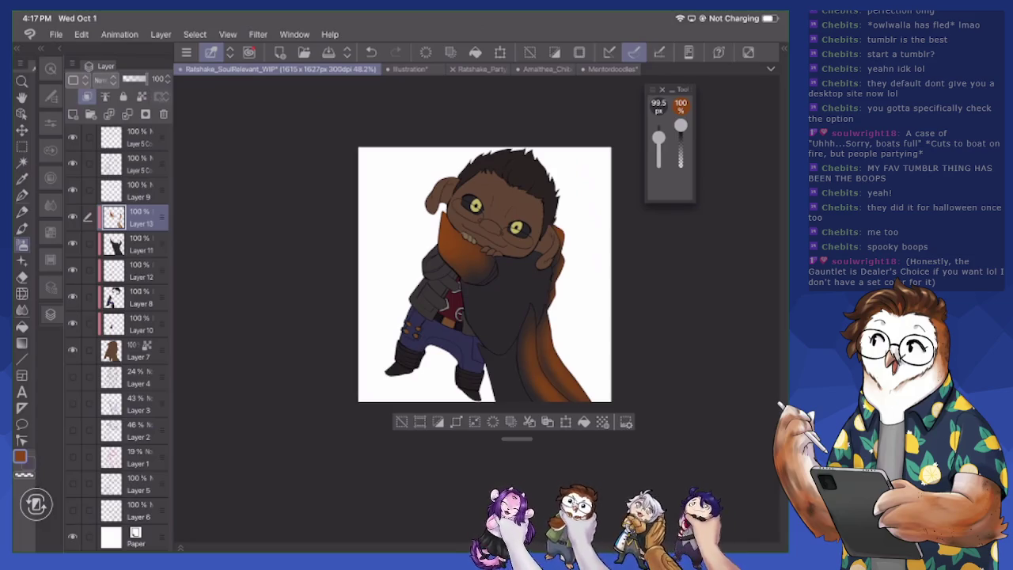
pyautogui.scroll(3, 487, 215)
pyautogui.scroll(1, 487, 215)
pyautogui.scroll(3, 486, 215)
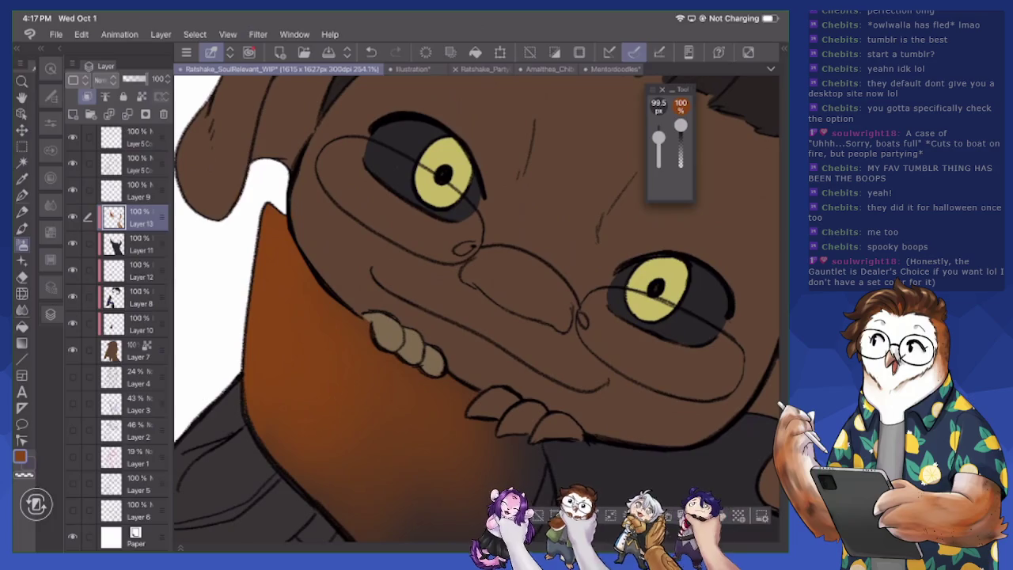
pyautogui.moveTo(475, 308); pyautogui.dragTo(460, 314)
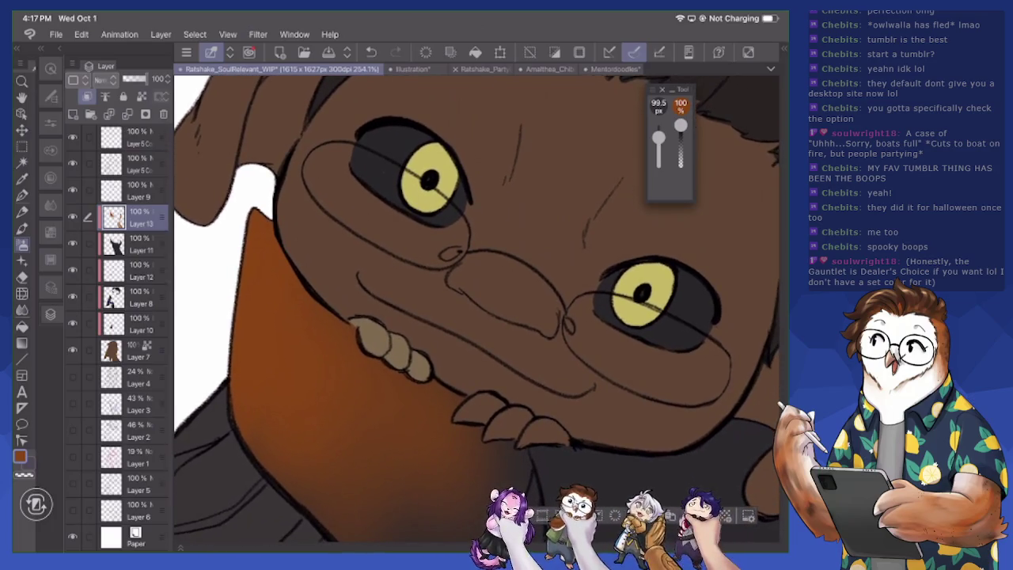
pyautogui.scroll(1, 475, 308)
pyautogui.scroll(1, 475, 309)
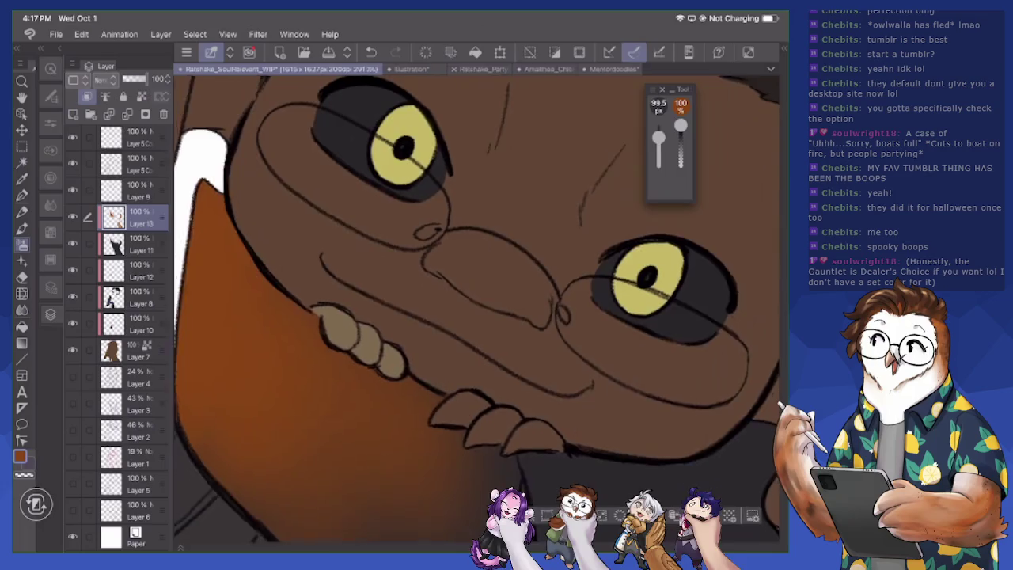
pyautogui.scroll(-1, 475, 308)
pyautogui.scroll(-1, 474, 308)
pyautogui.scroll(-1, 475, 309)
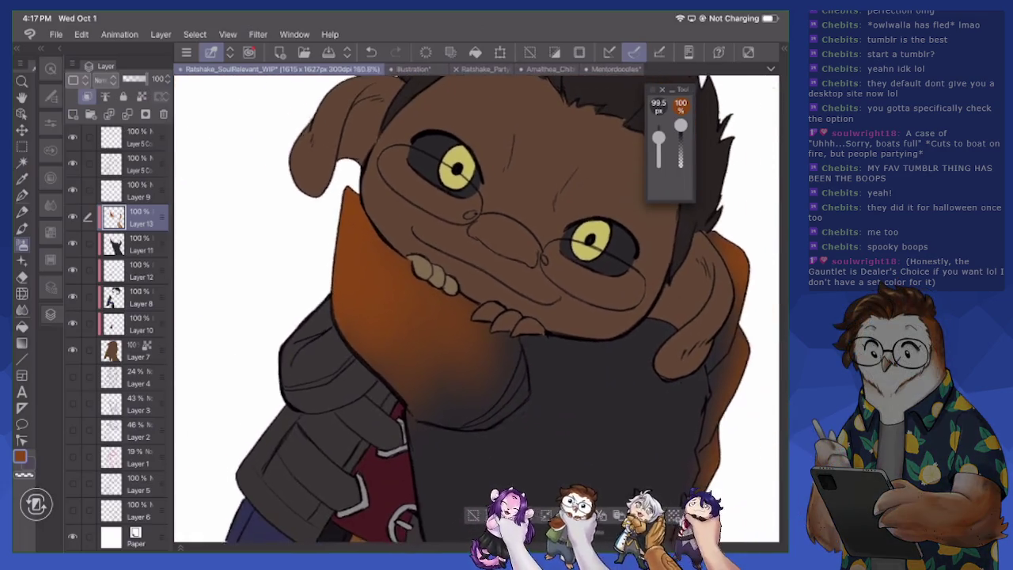
pyautogui.scroll(-1, 475, 308)
pyautogui.moveTo(474, 333)
pyautogui.mouseDown()
pyautogui.moveTo(470, 285)
pyautogui.moveTo(448, 284)
pyautogui.mouseUp()
pyautogui.scroll(-2, 475, 309)
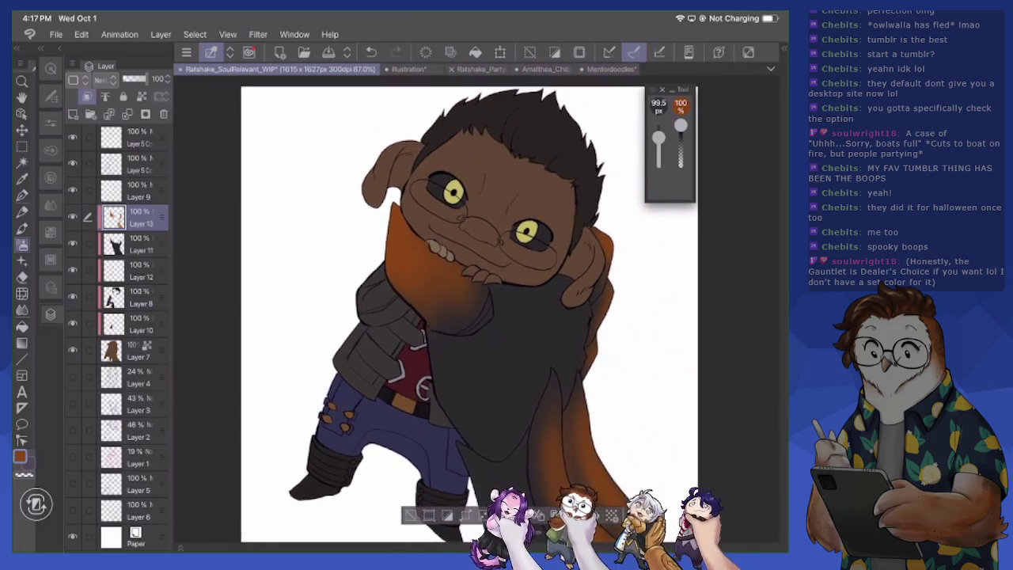
pyautogui.moveTo(474, 316); pyautogui.dragTo(420, 269)
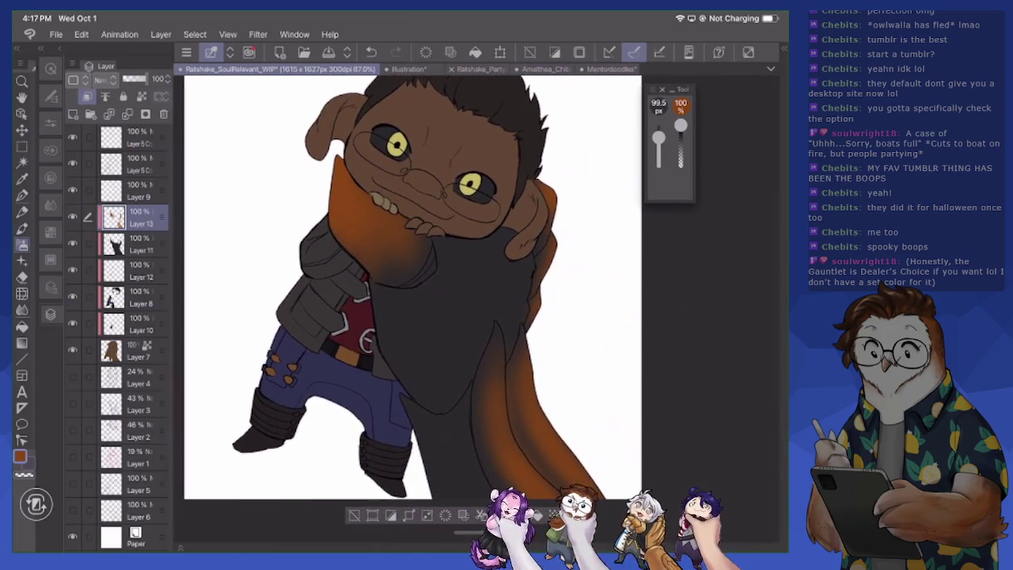
# Draw a few thin orange streaks on the lower scarf with a 12.2 px pen brush
pyautogui.press('b')
pyautogui.press('[')
pyautogui.press('[')
pyautogui.press('[')
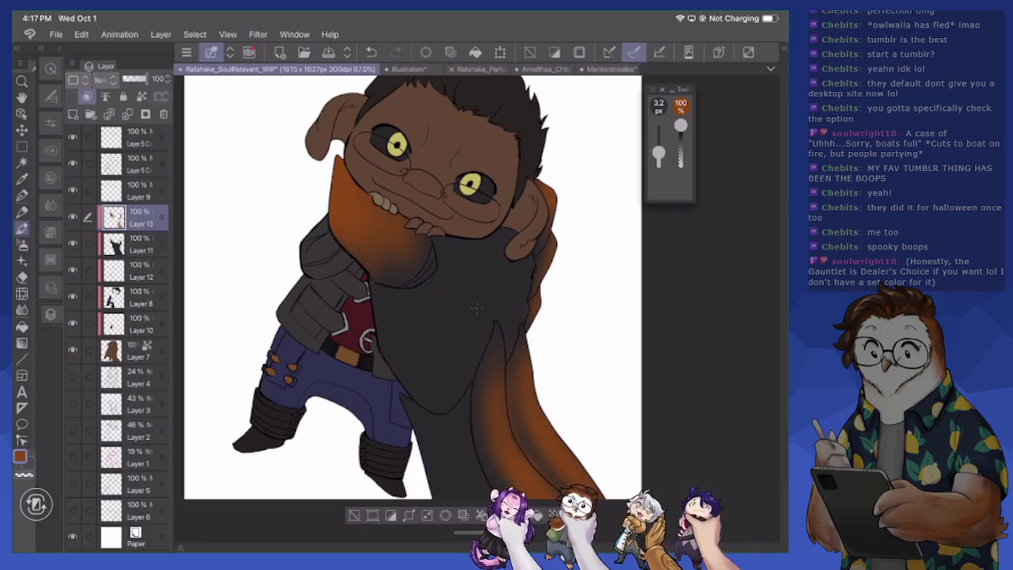
pyautogui.press(']')
pyautogui.press(']')
pyautogui.press(']')
pyautogui.moveTo(487, 368); pyautogui.dragTo(500, 411)
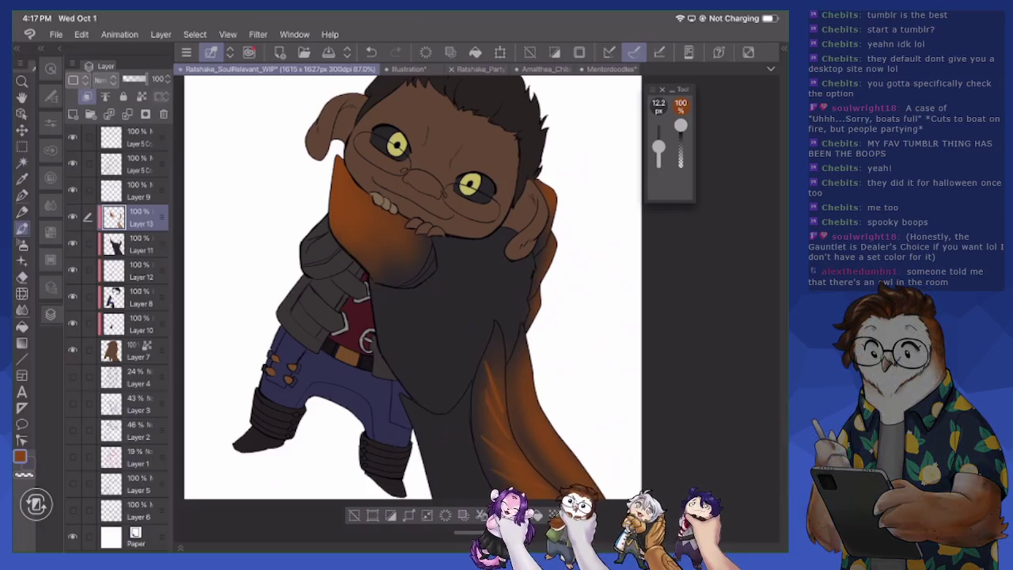
pyautogui.moveTo(515, 373); pyautogui.dragTo(540, 446)
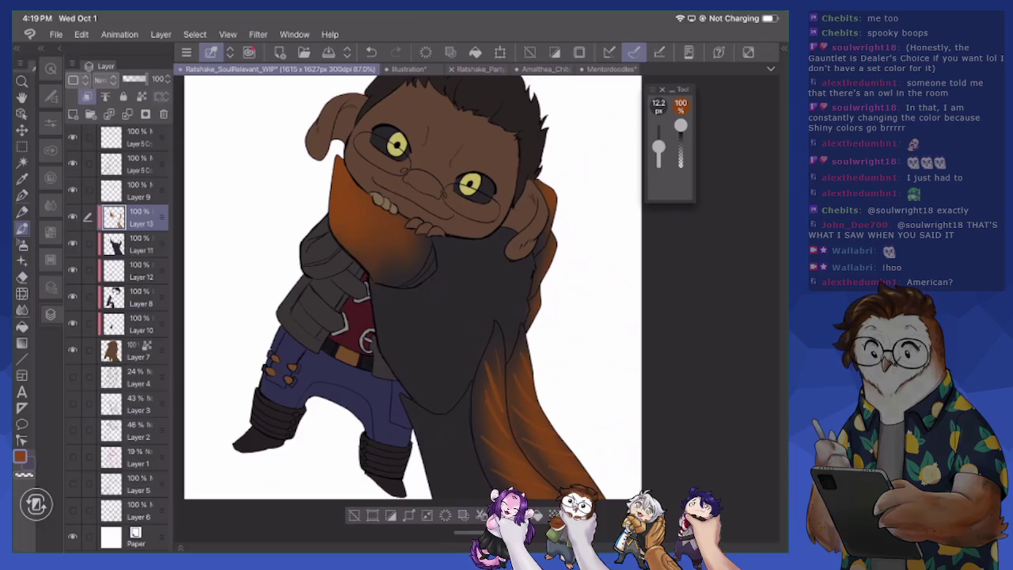
# Eyedrop the dark scarf colour from the canvas for a 40.4 px brush
pyautogui.scroll(-2, 411, 301)
pyautogui.scroll(1, 567, 377)
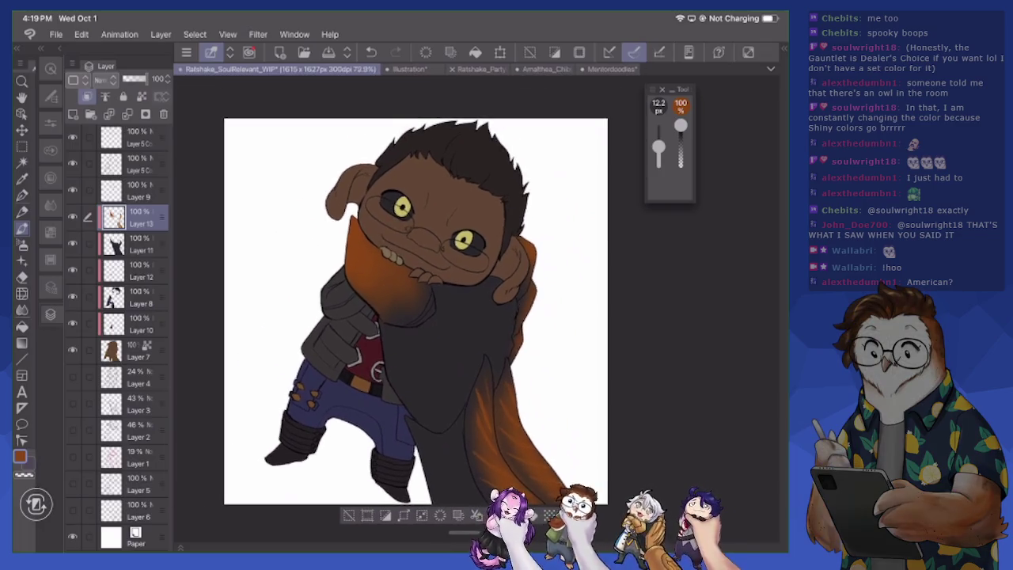
pyautogui.scroll(1, 567, 376)
pyautogui.scroll(1, 567, 377)
pyautogui.scroll(1, 567, 376)
pyautogui.scroll(1, 332, 182)
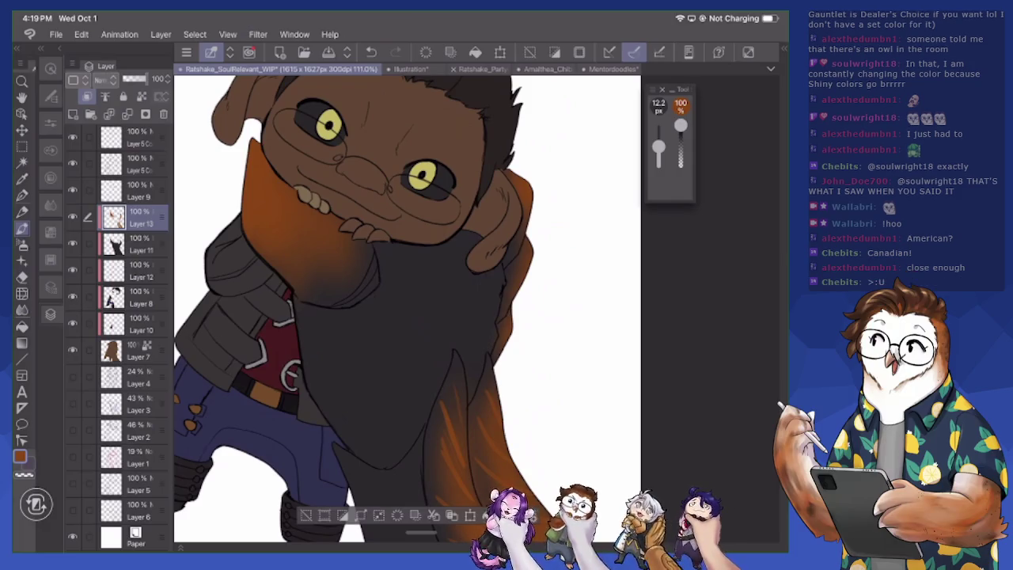
pyautogui.click(381, 313)
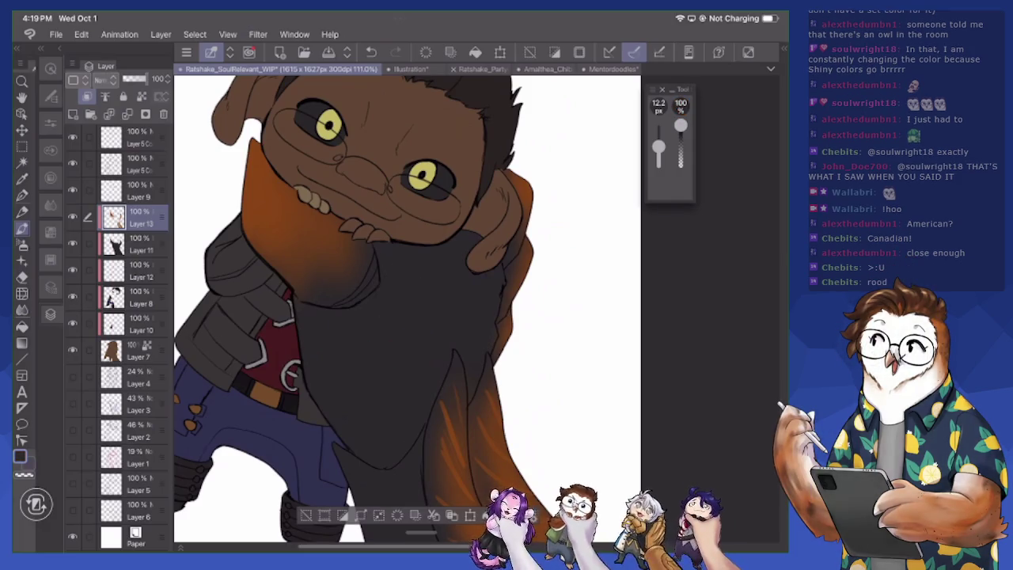
pyautogui.scroll(-5, 382, 313)
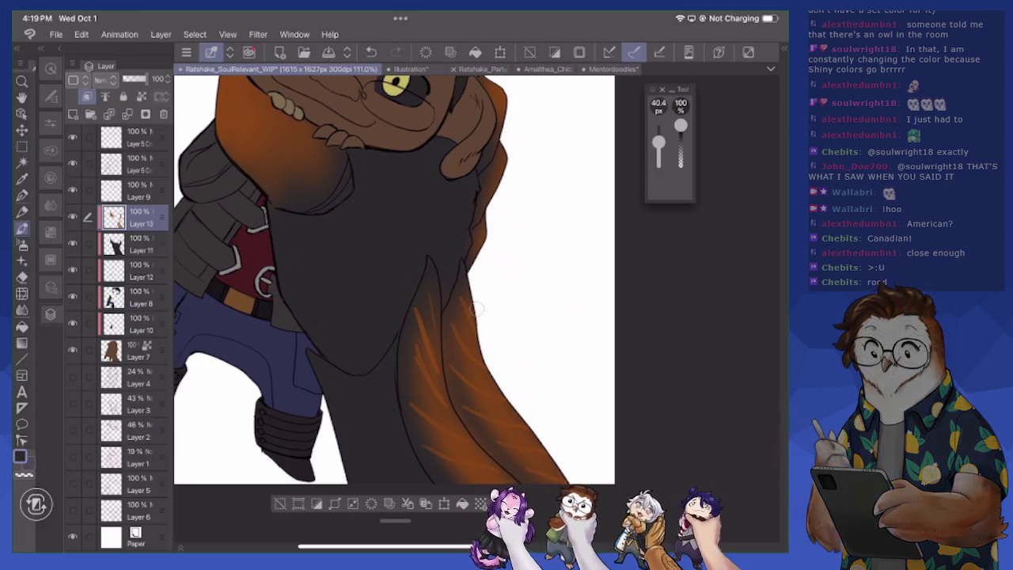
# Paint dark streaks over the orange down the lower scarf to its bottom tip
pyautogui.moveTo(419, 317)
pyautogui.mouseDown()
pyautogui.moveTo(431, 368)
pyautogui.moveTo(426, 361)
pyautogui.moveTo(475, 454)
pyautogui.mouseUp()
pyautogui.moveTo(432, 427); pyautogui.dragTo(500, 481)
pyautogui.moveTo(453, 325)
pyautogui.mouseDown()
pyautogui.moveTo(482, 365)
pyautogui.moveTo(483, 389)
pyautogui.moveTo(528, 442)
pyautogui.moveTo(517, 446)
pyautogui.moveTo(560, 475)
pyautogui.mouseUp()
pyautogui.moveTo(508, 454); pyautogui.dragTo(522, 462)
pyautogui.moveTo(527, 471); pyautogui.dragTo(564, 481)
pyautogui.moveTo(461, 298); pyautogui.dragTo(471, 321)
pyautogui.moveTo(467, 301); pyautogui.dragTo(475, 336)
# Add dark streaks to the orange below the chin and on the scarf's front
pyautogui.scroll(-3, 396, 277)
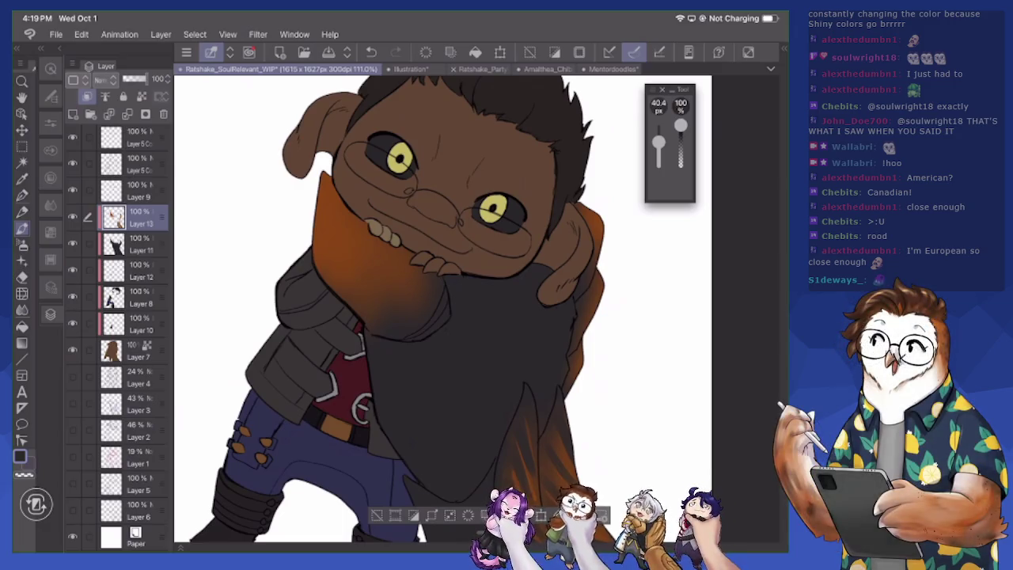
pyautogui.moveTo(395, 307)
pyautogui.mouseDown()
pyautogui.moveTo(368, 248)
pyautogui.moveTo(342, 263)
pyautogui.moveTo(345, 237)
pyautogui.mouseUp()
pyautogui.moveTo(424, 307)
pyautogui.mouseDown()
pyautogui.moveTo(402, 269)
pyautogui.moveTo(413, 278)
pyautogui.mouseUp()
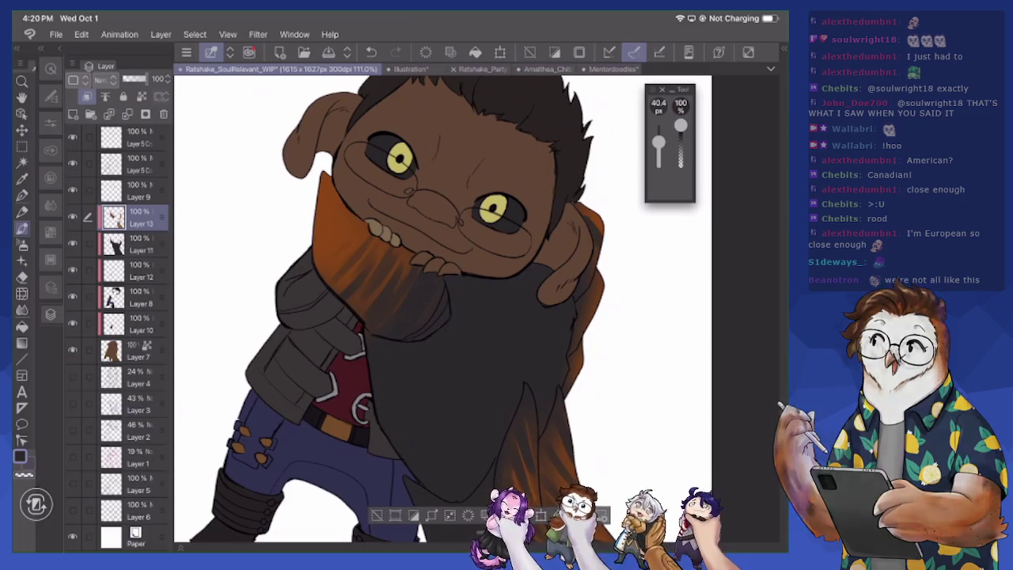
pyautogui.moveTo(395, 316); pyautogui.dragTo(326, 150)
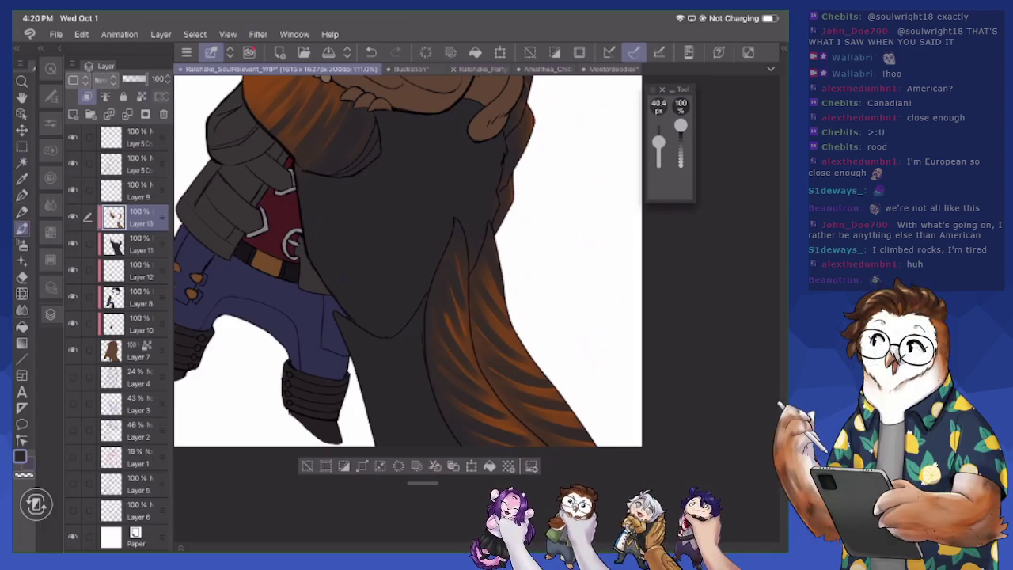
pyautogui.scroll(-3, 407, 261)
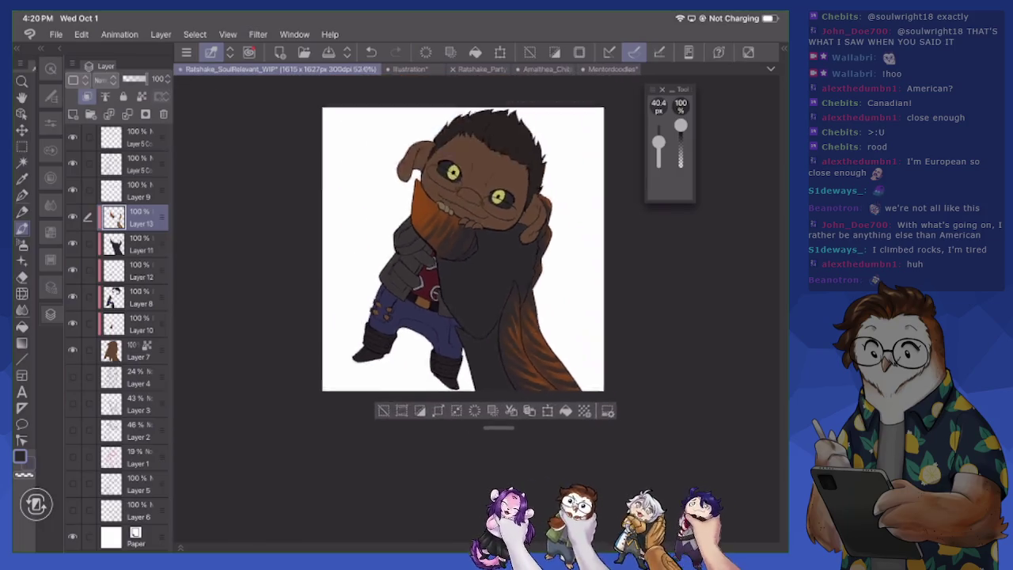
# Streak dark paint into the orange beside the face, below the teeth and chin, and at the right shoulder
pyautogui.scroll(3, 459, 309)
pyautogui.scroll(2, 459, 309)
pyautogui.scroll(1, 475, 308)
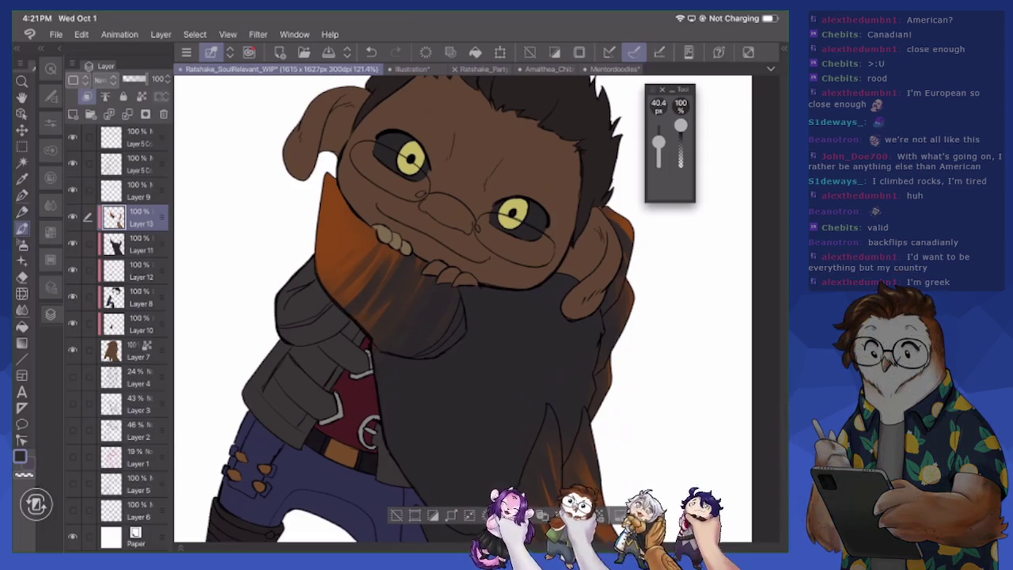
pyautogui.moveTo(385, 247)
pyautogui.mouseDown()
pyautogui.moveTo(326, 286)
pyautogui.moveTo(344, 278)
pyautogui.moveTo(334, 304)
pyautogui.moveTo(332, 297)
pyautogui.mouseUp()
pyautogui.moveTo(357, 287); pyautogui.dragTo(347, 303)
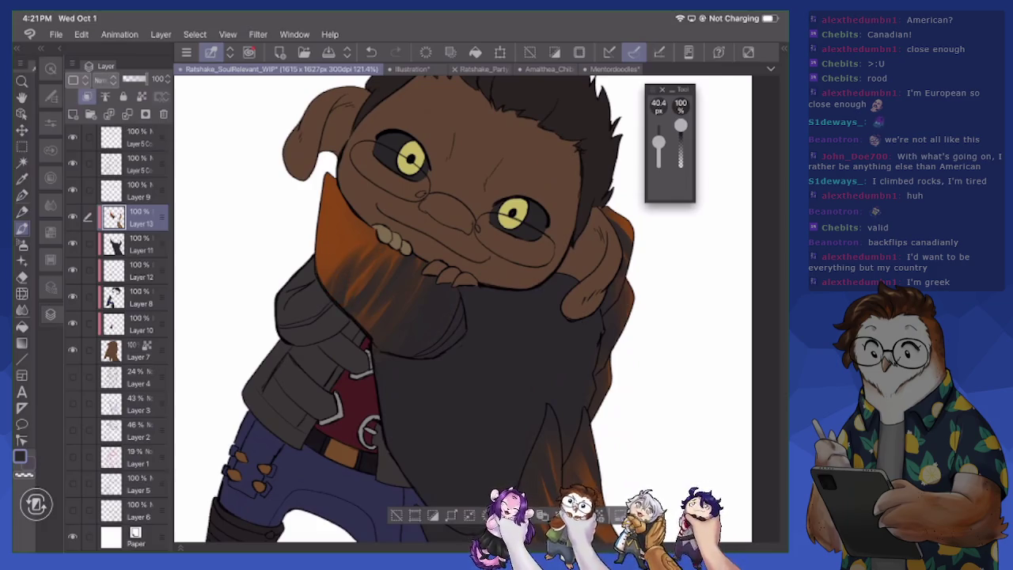
pyautogui.moveTo(385, 246)
pyautogui.mouseDown()
pyautogui.moveTo(366, 272)
pyautogui.moveTo(388, 262)
pyautogui.moveTo(381, 286)
pyautogui.mouseUp()
pyautogui.moveTo(385, 306); pyautogui.dragTo(372, 324)
pyautogui.moveTo(629, 215); pyautogui.dragTo(614, 231)
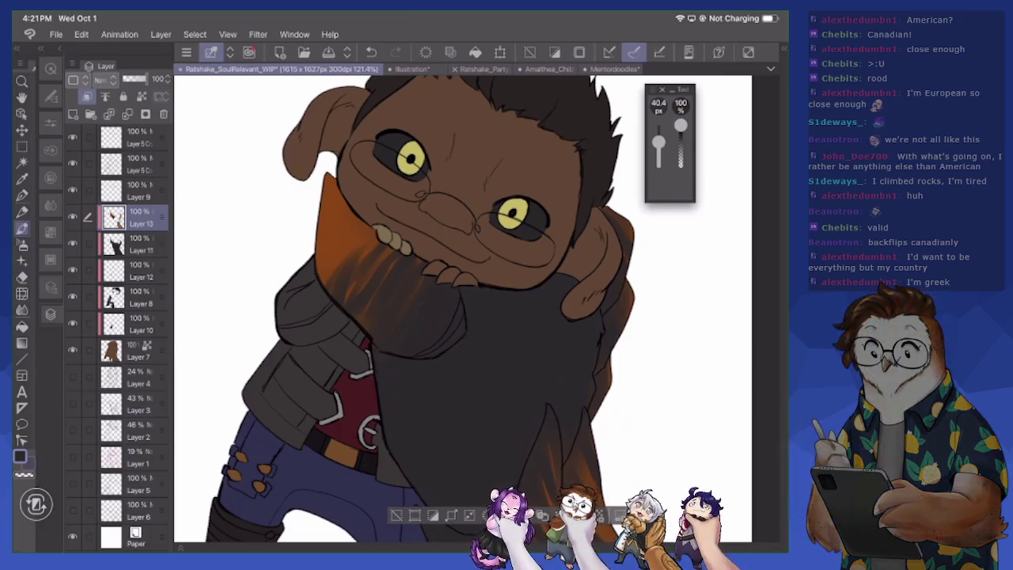
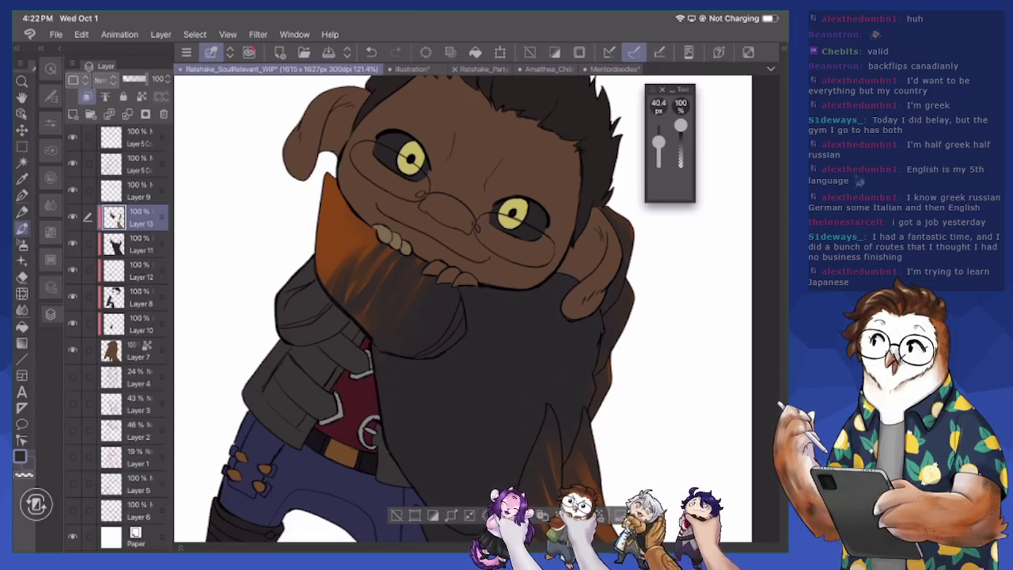
# Sample the beard's orange shading and brighten it in Color settings
pyautogui.scroll(-3, 463, 305)
pyautogui.scroll(-3, 423, 297)
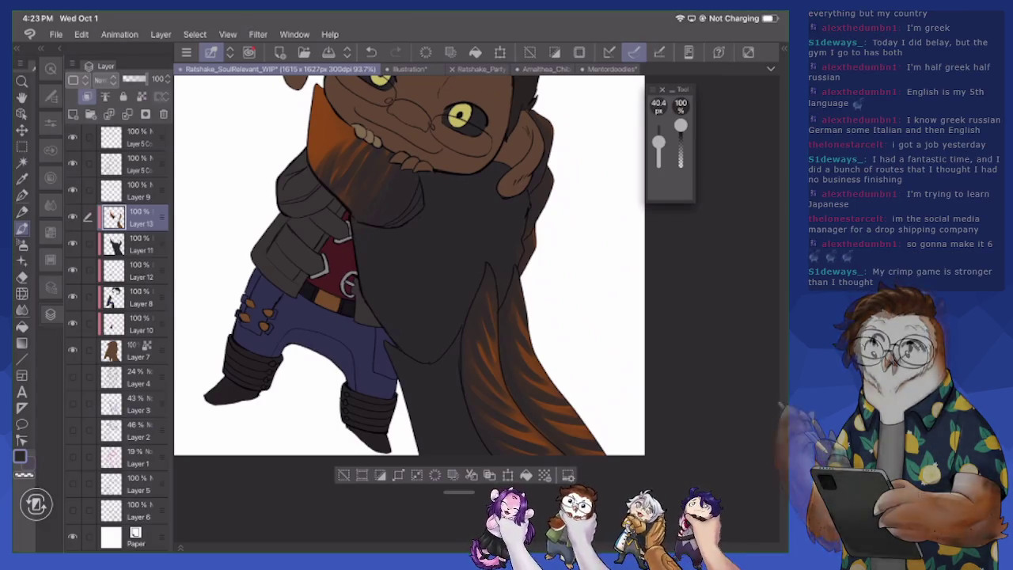
pyautogui.scroll(3, 410, 304)
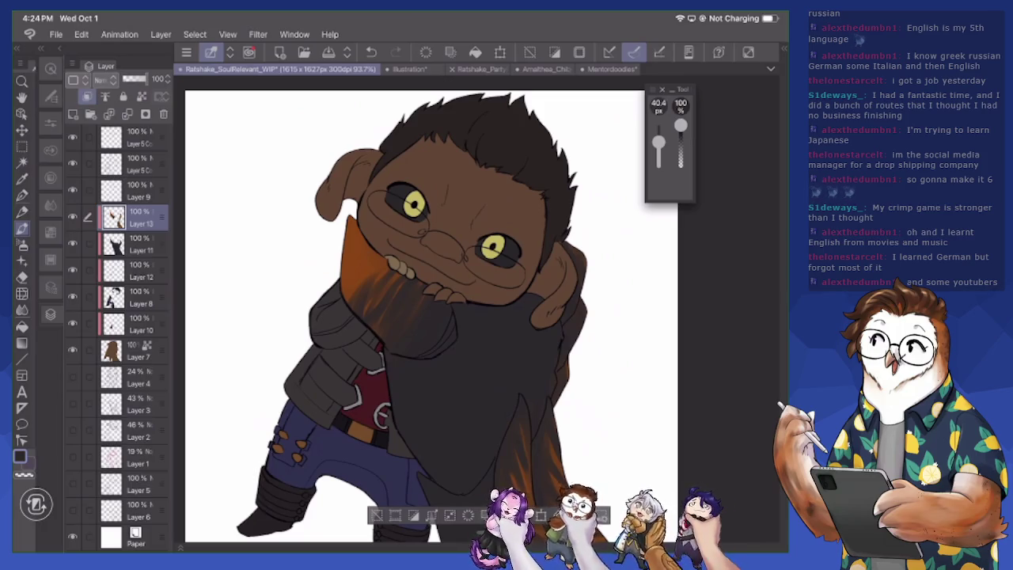
pyautogui.scroll(3, 536, 393)
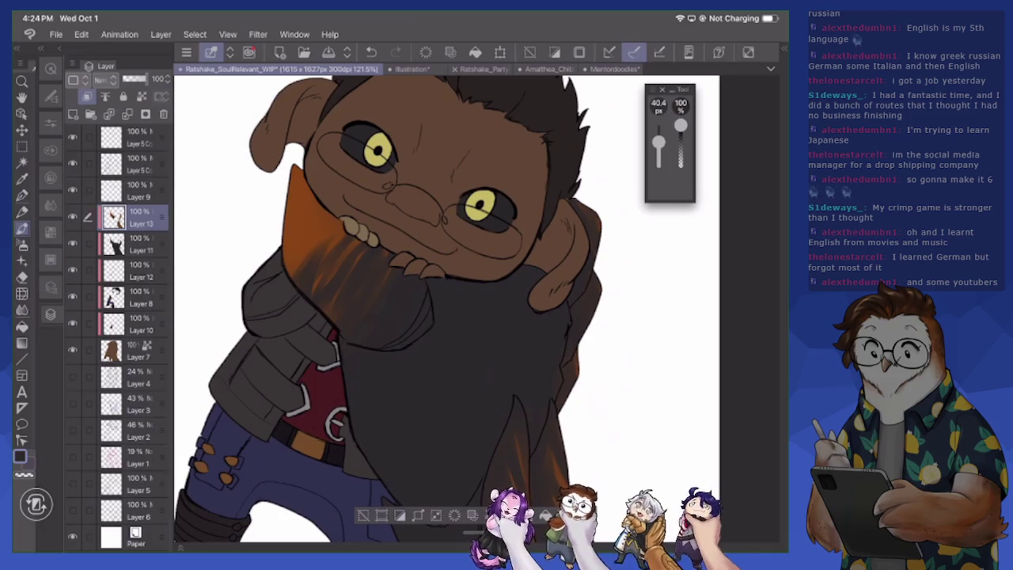
pyautogui.click(303, 220)
pyautogui.click(20, 457)
pyautogui.moveTo(310, 219); pyautogui.dragTo(289, 170)
pyautogui.click(481, 118)
# Brighten the orange beard shading near and below the left cheek
pyautogui.moveTo(293, 261)
pyautogui.mouseDown()
pyautogui.moveTo(320, 215)
pyautogui.moveTo(286, 224)
pyautogui.mouseUp()
pyautogui.moveTo(307, 187)
pyautogui.mouseDown()
pyautogui.moveTo(285, 242)
pyautogui.moveTo(291, 166)
pyautogui.moveTo(293, 211)
pyautogui.moveTo(299, 183)
pyautogui.mouseUp()
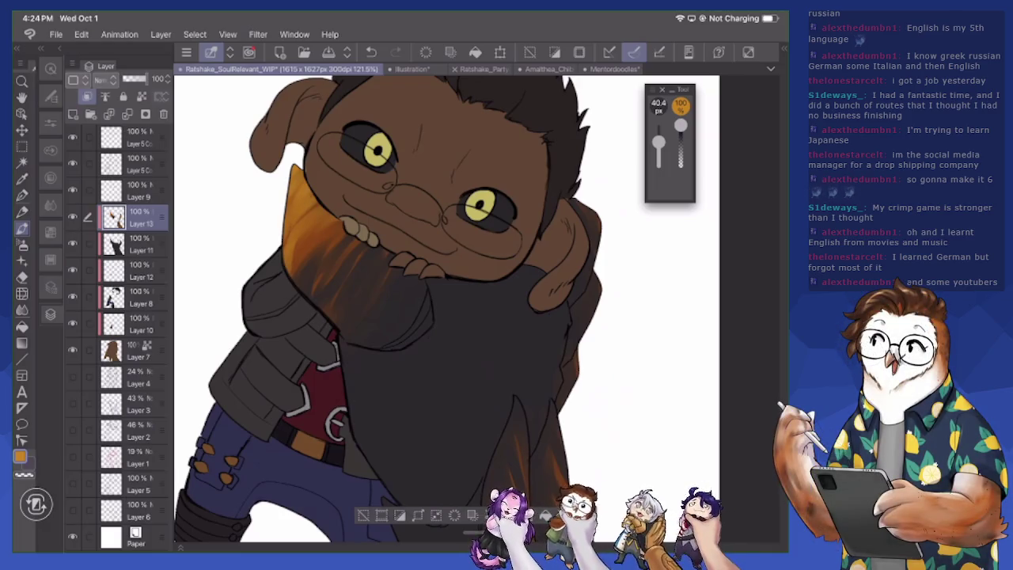
pyautogui.moveTo(315, 226); pyautogui.dragTo(299, 278)
pyautogui.moveTo(316, 207)
pyautogui.mouseDown()
pyautogui.moveTo(296, 250)
pyautogui.moveTo(295, 225)
pyautogui.mouseUp()
pyautogui.moveTo(305, 185); pyautogui.dragTo(289, 212)
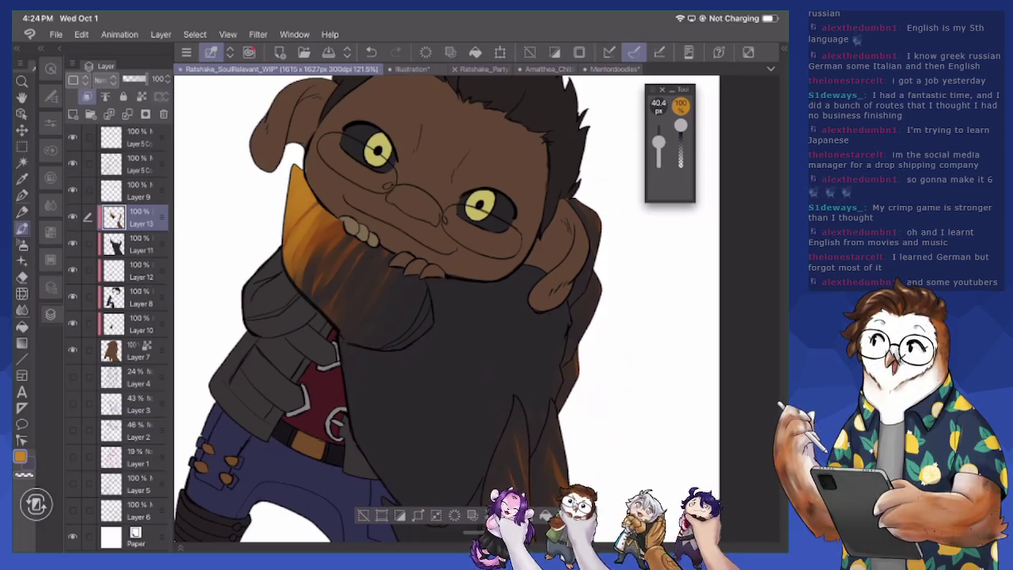
pyautogui.scroll(-5, 388, 301)
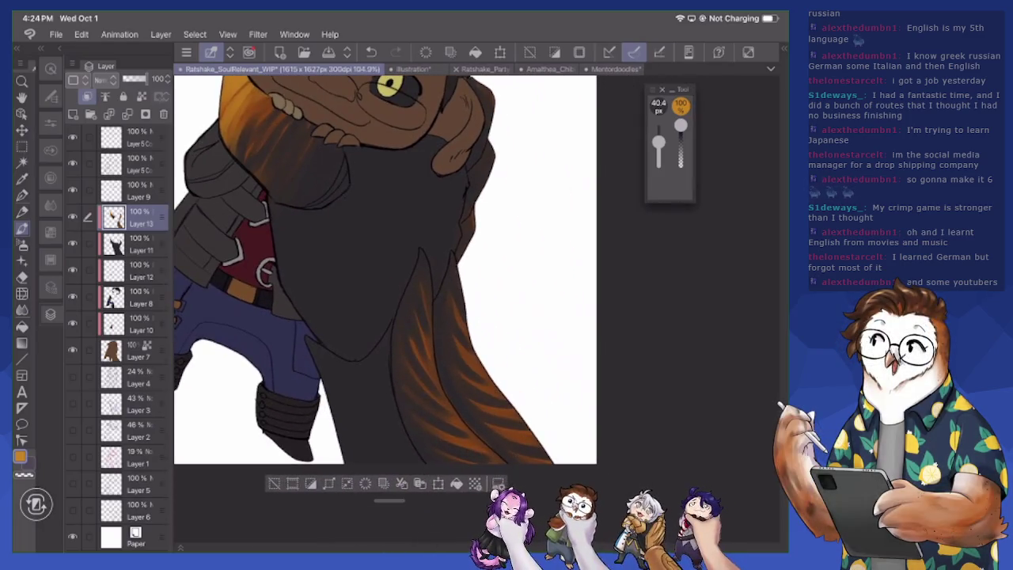
# Paint bright orange hair strands down the lower beard, toward the tip and right side
pyautogui.moveTo(413, 368)
pyautogui.mouseDown()
pyautogui.moveTo(494, 460)
pyautogui.moveTo(480, 464)
pyautogui.mouseUp()
pyautogui.moveTo(416, 345); pyautogui.dragTo(443, 396)
pyautogui.moveTo(411, 297)
pyautogui.mouseDown()
pyautogui.moveTo(432, 357)
pyautogui.moveTo(429, 310)
pyautogui.mouseUp()
pyautogui.moveTo(419, 271)
pyautogui.mouseDown()
pyautogui.moveTo(446, 401)
pyautogui.moveTo(496, 456)
pyautogui.mouseUp()
pyautogui.moveTo(466, 331); pyautogui.dragTo(482, 365)
pyautogui.moveTo(477, 367); pyautogui.dragTo(534, 442)
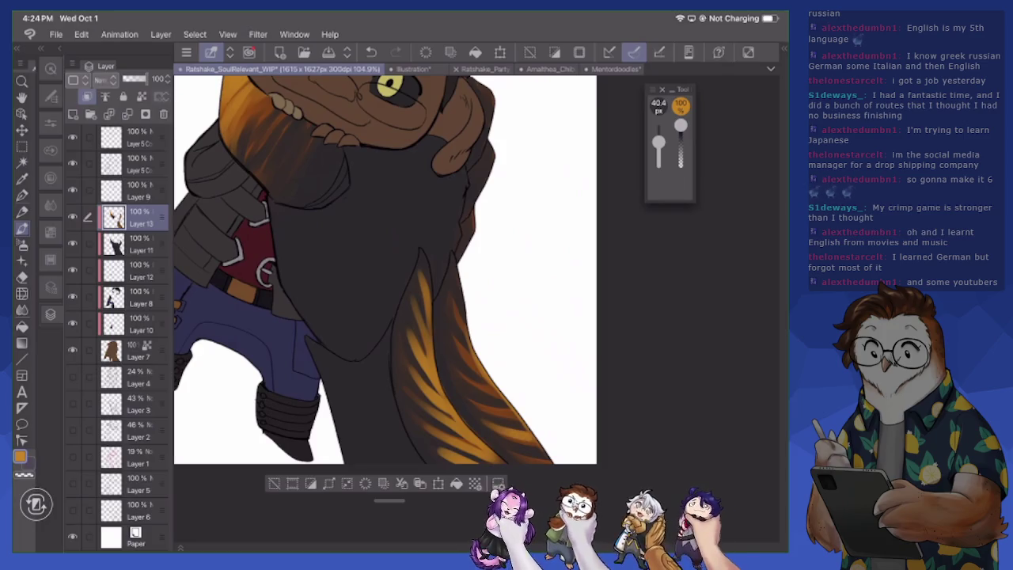
pyautogui.moveTo(470, 399); pyautogui.dragTo(521, 419)
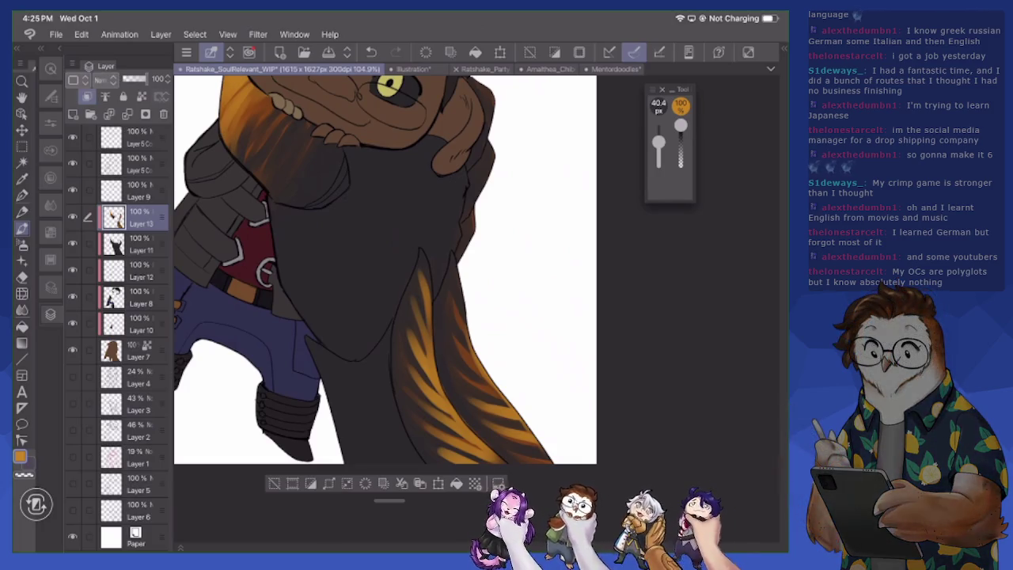
# With the brush reduced to 22.2 px, add fine orange highlights along the beard's left edge
pyautogui.hscroll(3, 385, 269)
pyautogui.moveTo(407, 129); pyautogui.dragTo(385, 223)
pyautogui.moveTo(379, 296); pyautogui.dragTo(367, 316)
pyautogui.moveTo(658, 139); pyautogui.dragTo(658, 147)
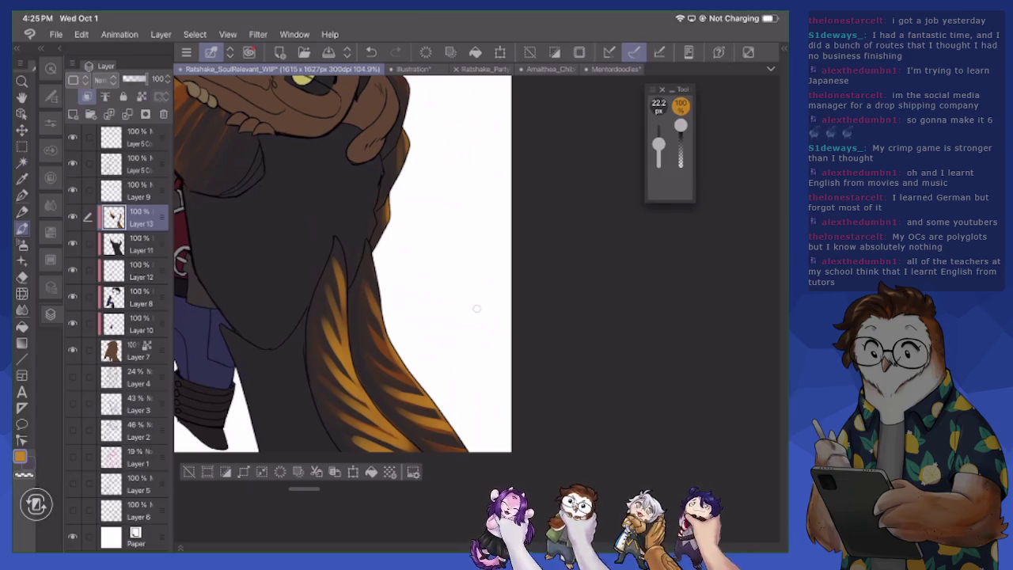
pyautogui.moveTo(378, 243)
pyautogui.mouseDown()
pyautogui.moveTo(374, 307)
pyautogui.moveTo(364, 274)
pyautogui.mouseUp()
pyautogui.moveTo(340, 237); pyautogui.dragTo(341, 296)
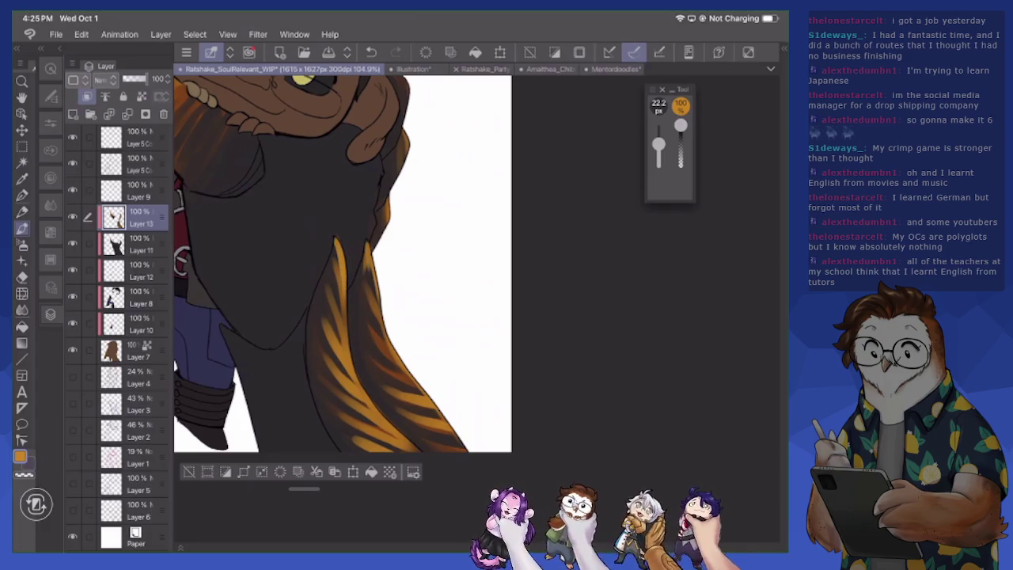
pyautogui.moveTo(341, 261); pyautogui.dragTo(344, 329)
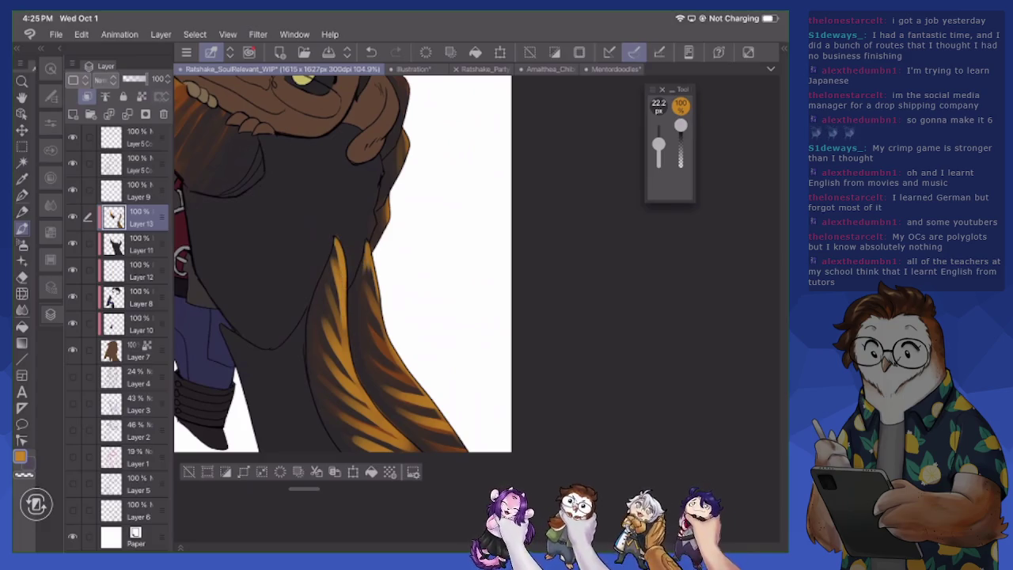
pyautogui.moveTo(334, 280); pyautogui.dragTo(343, 347)
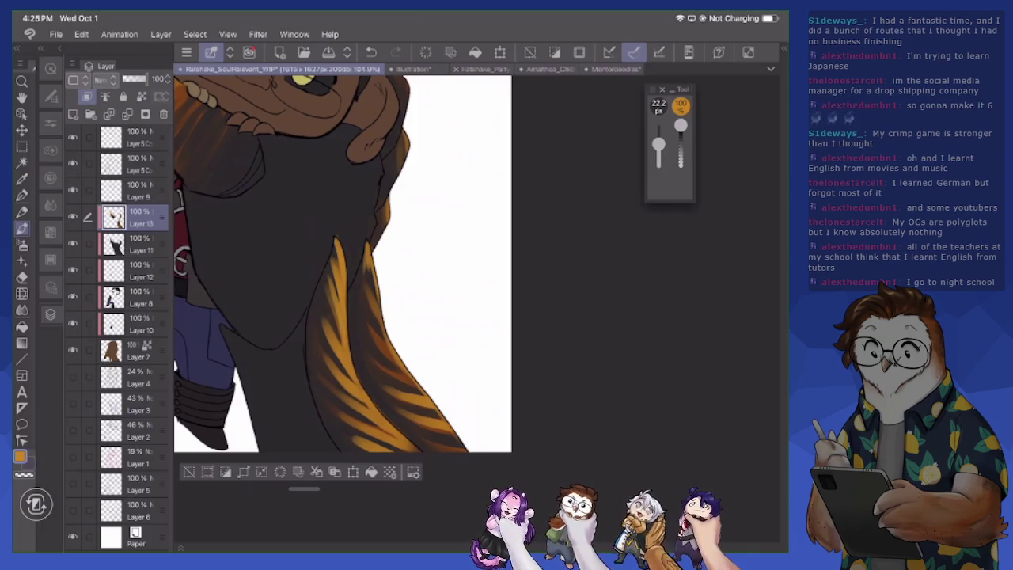
pyautogui.moveTo(328, 309); pyautogui.dragTo(321, 345)
pyautogui.scroll(-2, 340, 261)
# Hide Layer 11 to sample a dark colour from the brown shading, then show it again
pyautogui.scroll(-2, 435, 308)
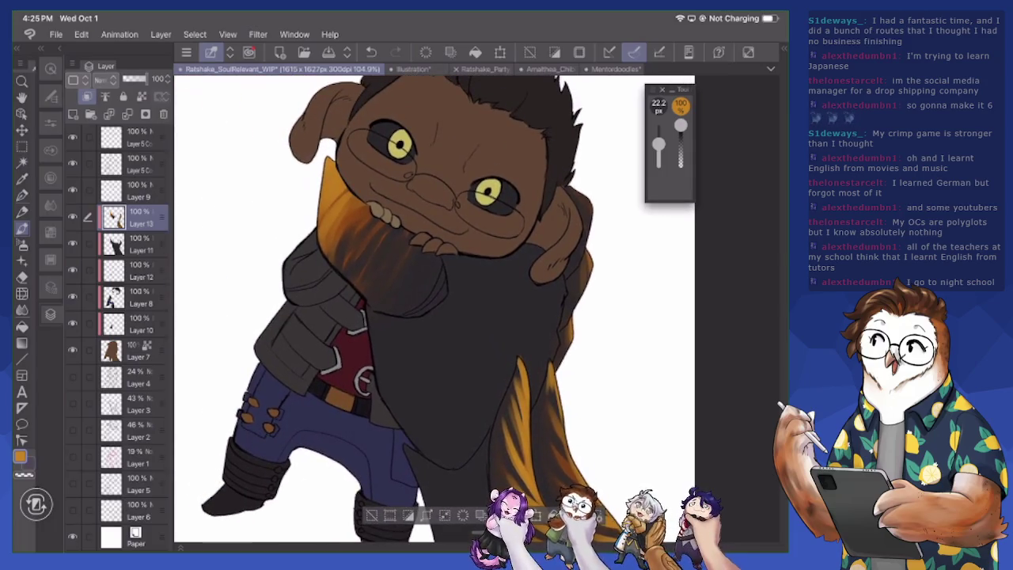
pyautogui.click(72, 243)
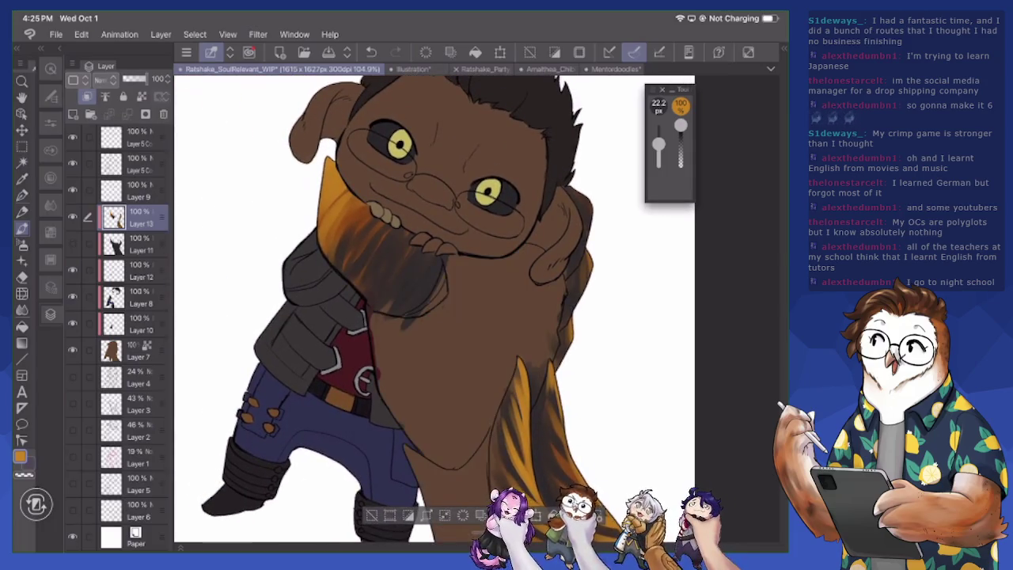
pyautogui.scroll(1, 435, 309)
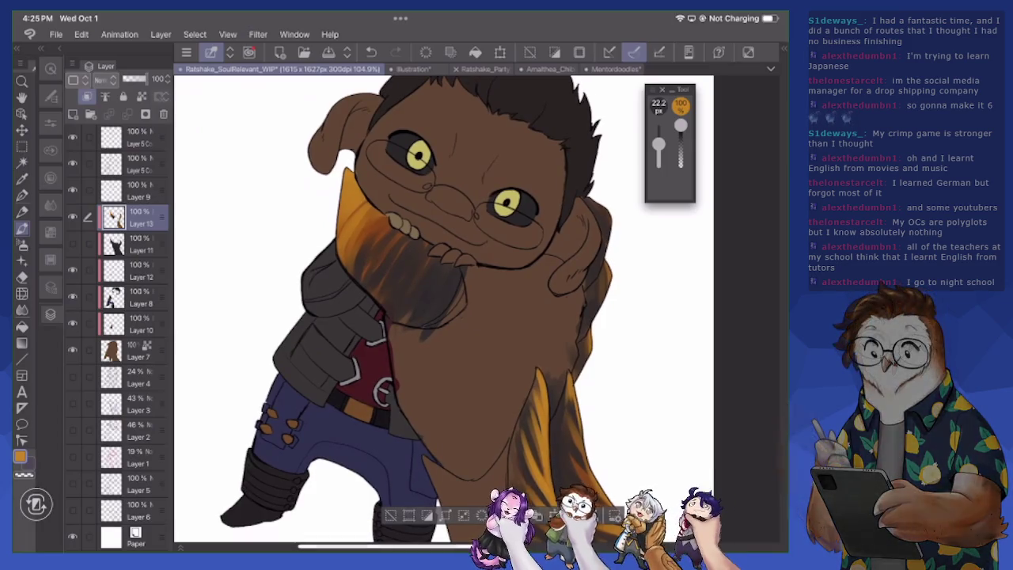
pyautogui.click(386, 217)
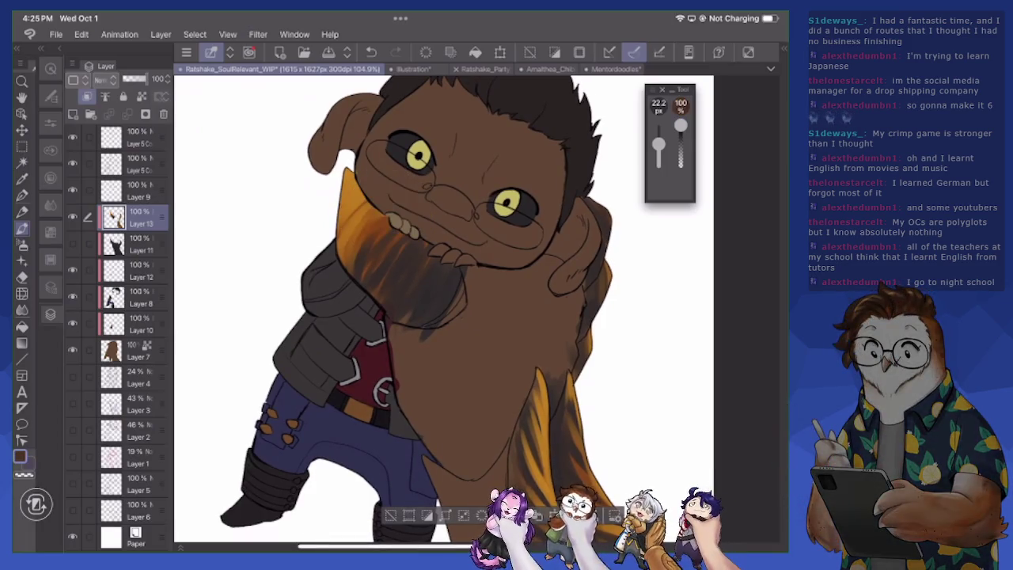
pyautogui.click(72, 243)
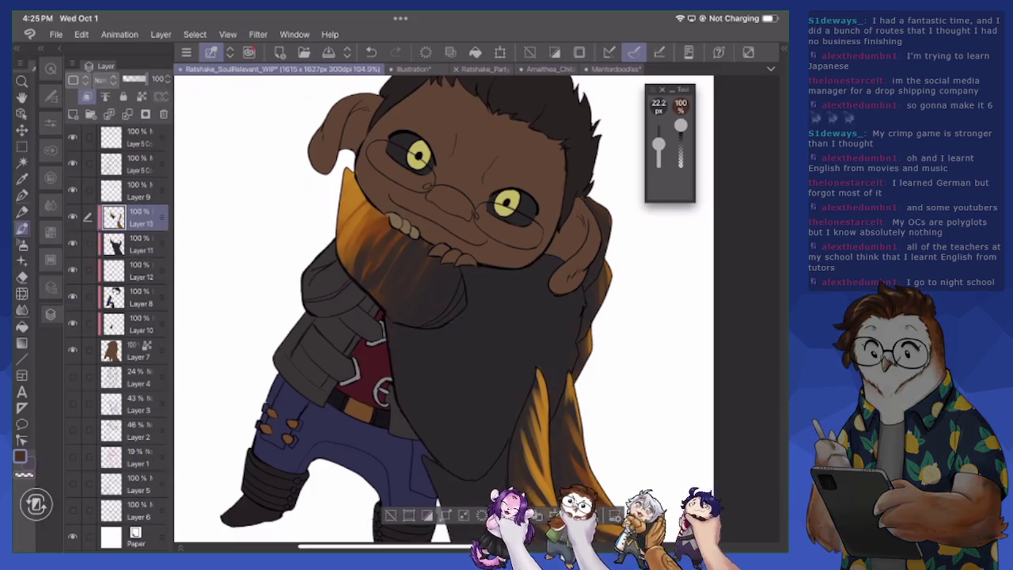
# With a slightly smaller brush, add short dark strokes over the orange strands, then hide the orange shading
pyautogui.press('[')
pyautogui.moveTo(587, 339); pyautogui.dragTo(587, 353)
pyautogui.scroll(-3, 443, 308)
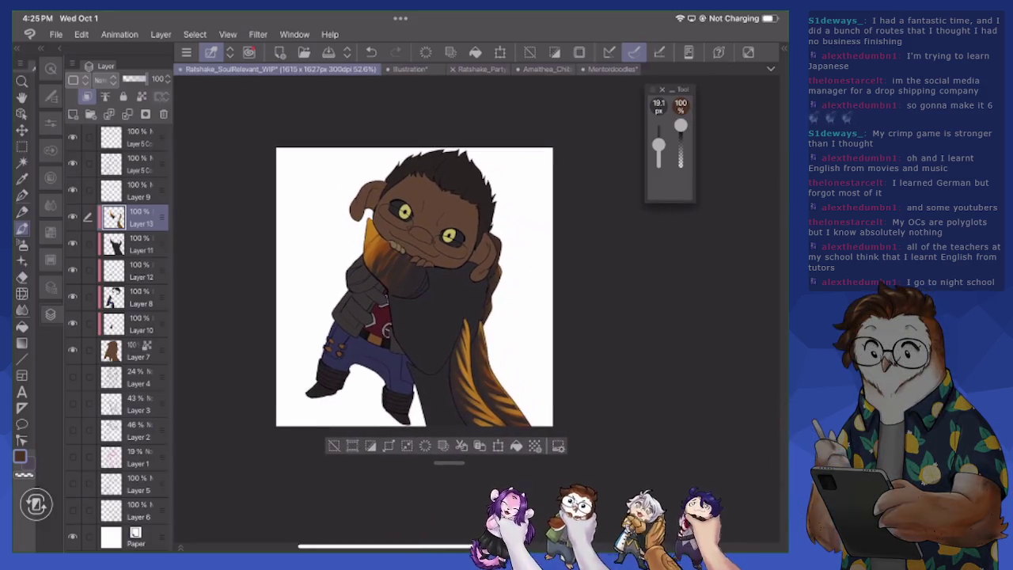
pyautogui.scroll(1, 360, 255)
pyautogui.moveTo(428, 326); pyautogui.dragTo(423, 352)
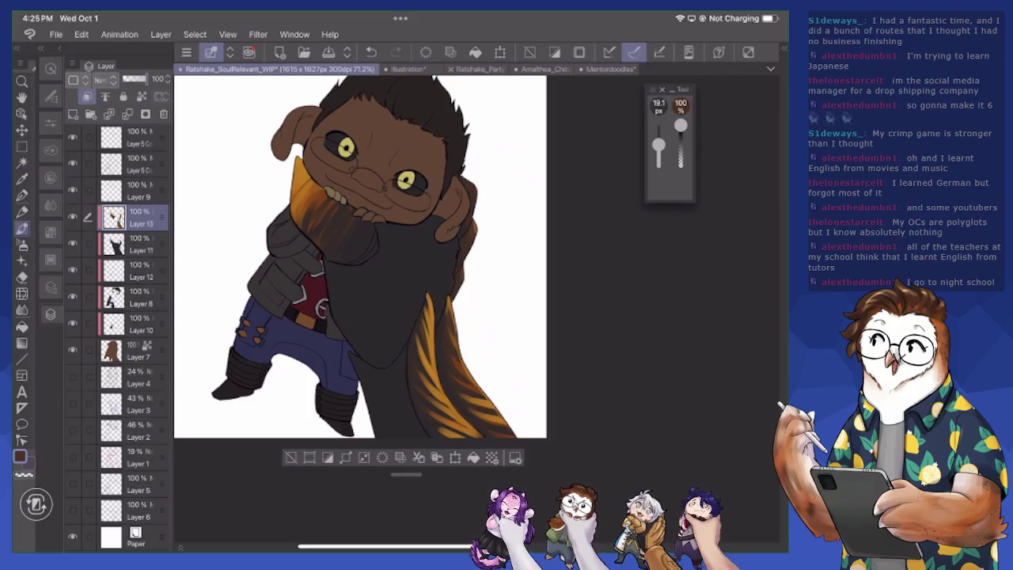
pyautogui.hscroll(-3, 360, 255)
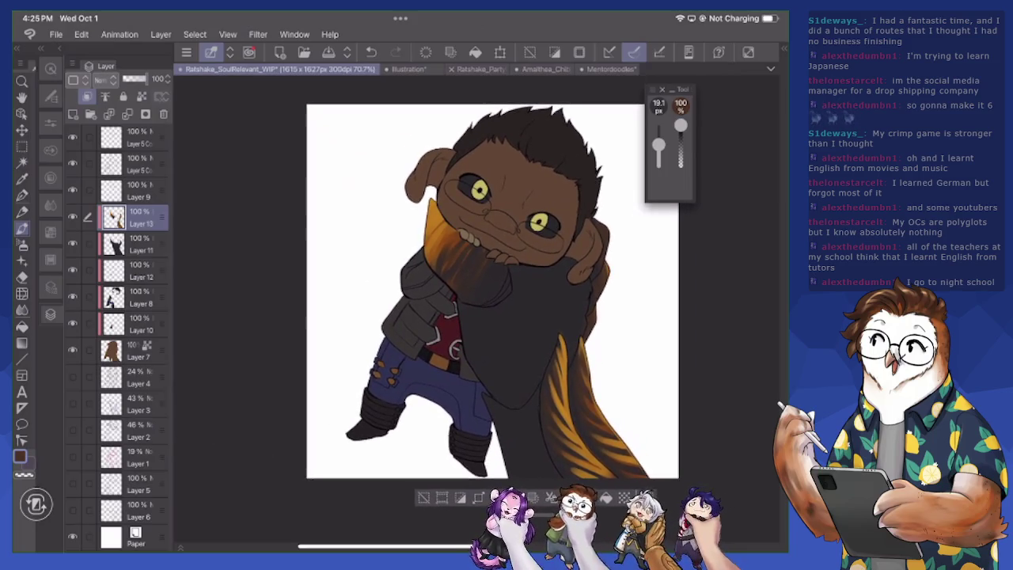
pyautogui.hotkey('ctrl', 'z')
pyautogui.scroll(5, 475, 301)
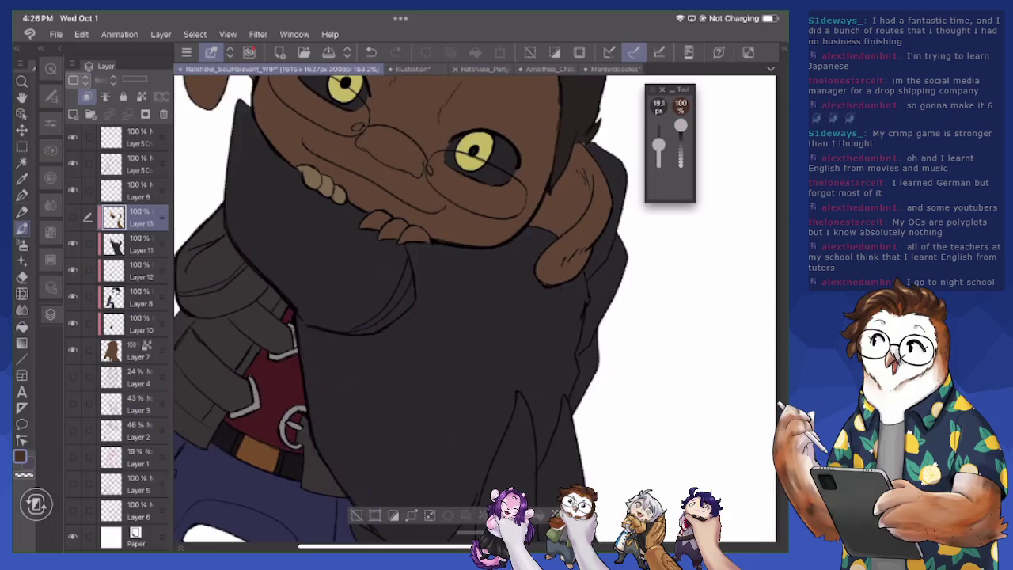
pyautogui.scroll(5, 475, 301)
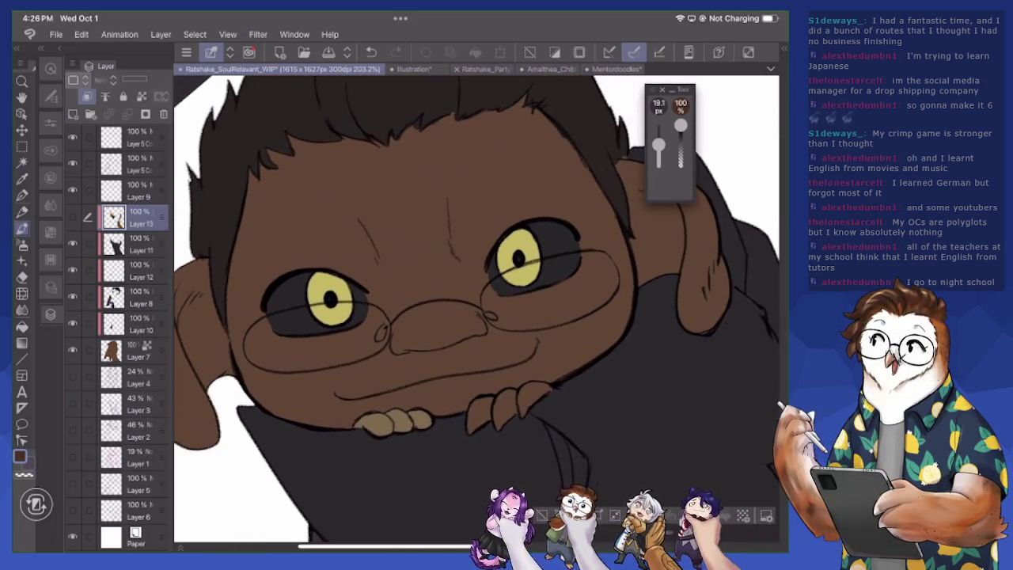
pyautogui.scroll(1, 474, 301)
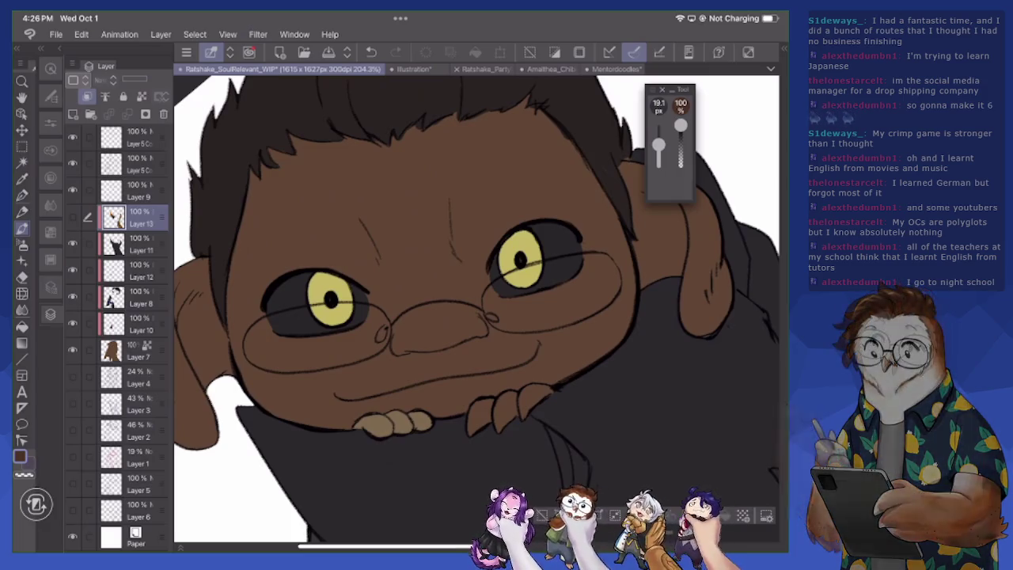
# Add a new shading layer and set the drawing colour to a brighter purple
pyautogui.click(73, 114)
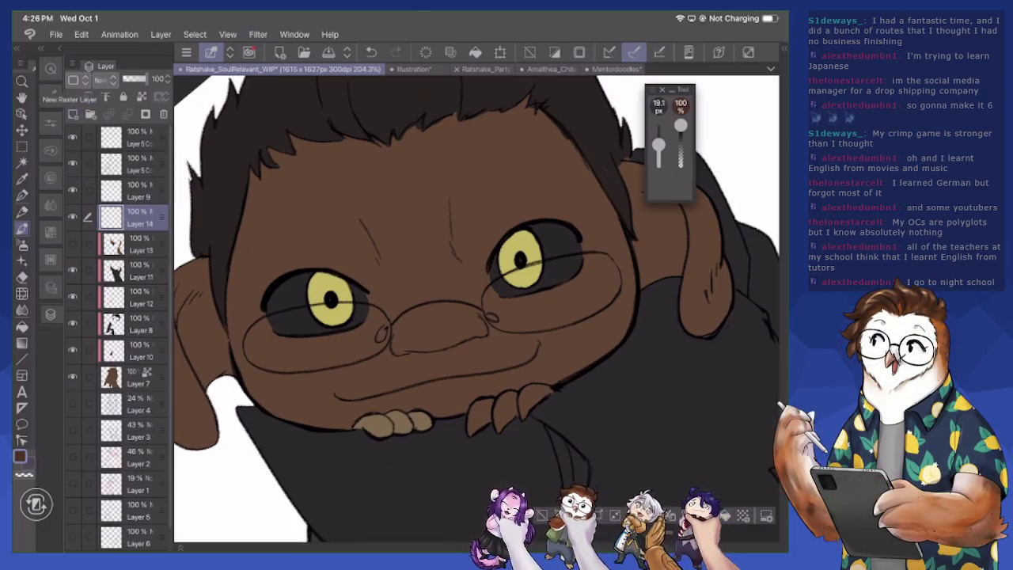
pyautogui.click(20, 457)
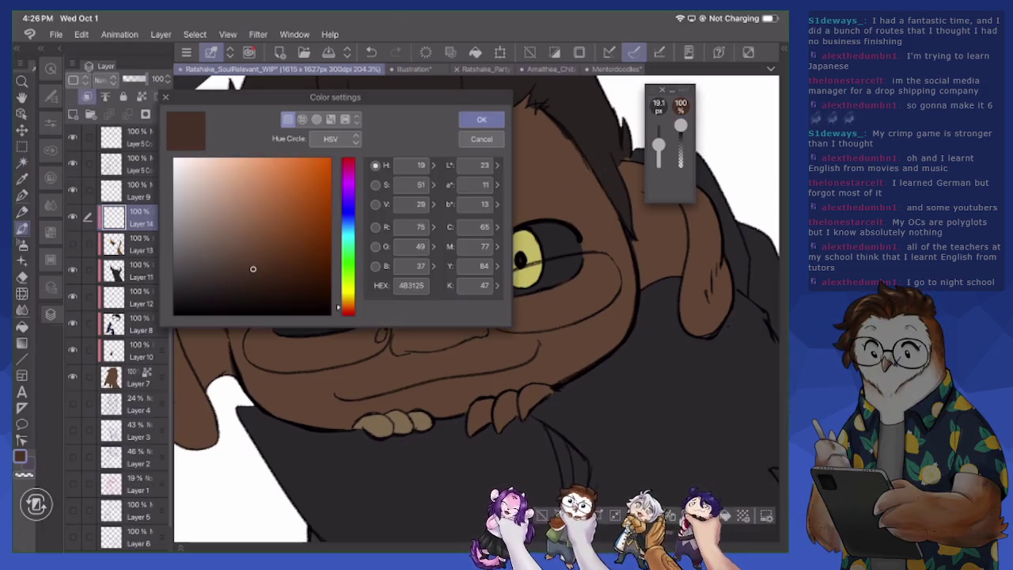
pyautogui.click(251, 242)
pyautogui.click(348, 197)
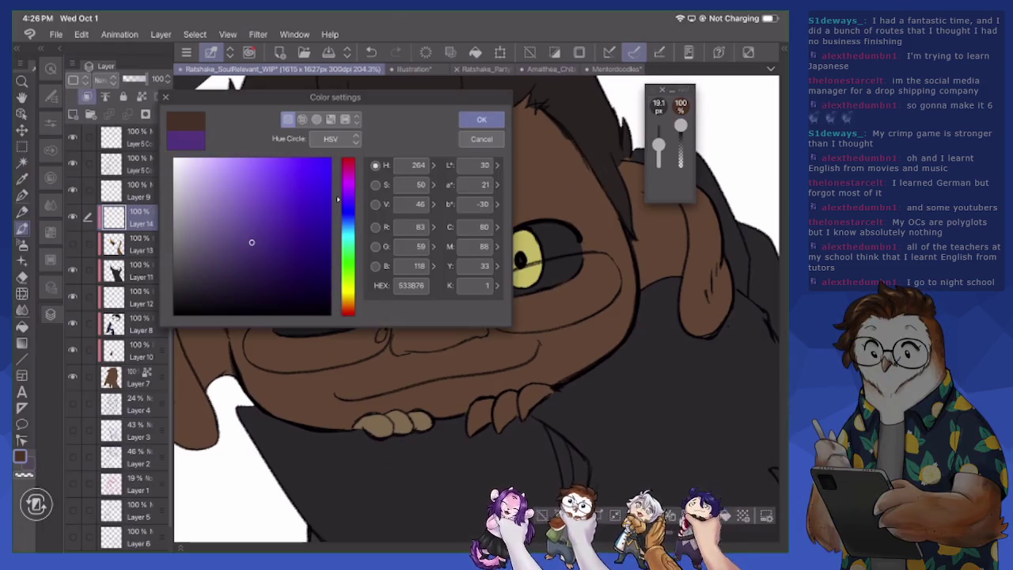
pyautogui.click(348, 195)
pyautogui.click(257, 218)
pyautogui.moveTo(257, 218); pyautogui.dragTo(266, 226)
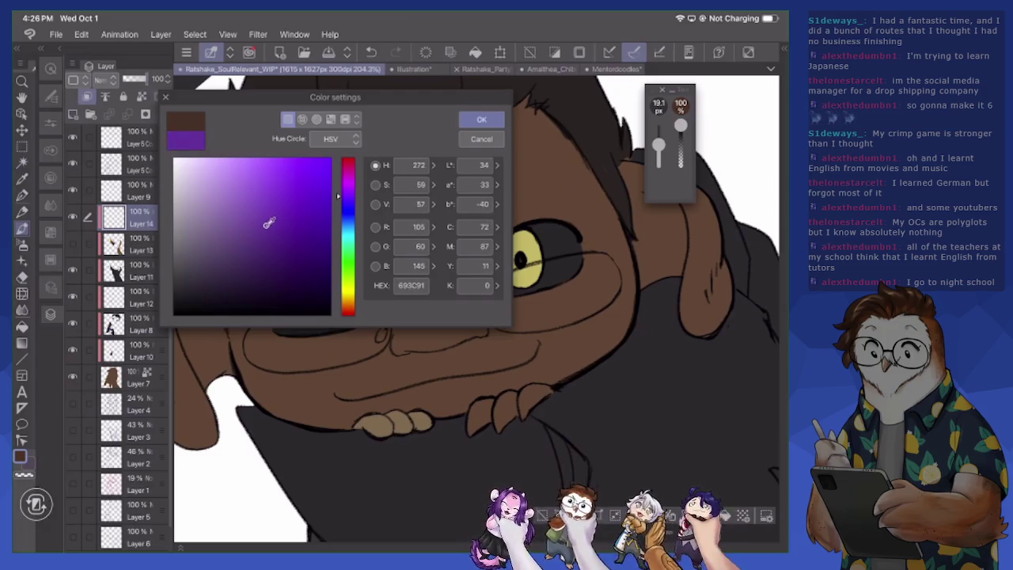
pyautogui.press('Return')
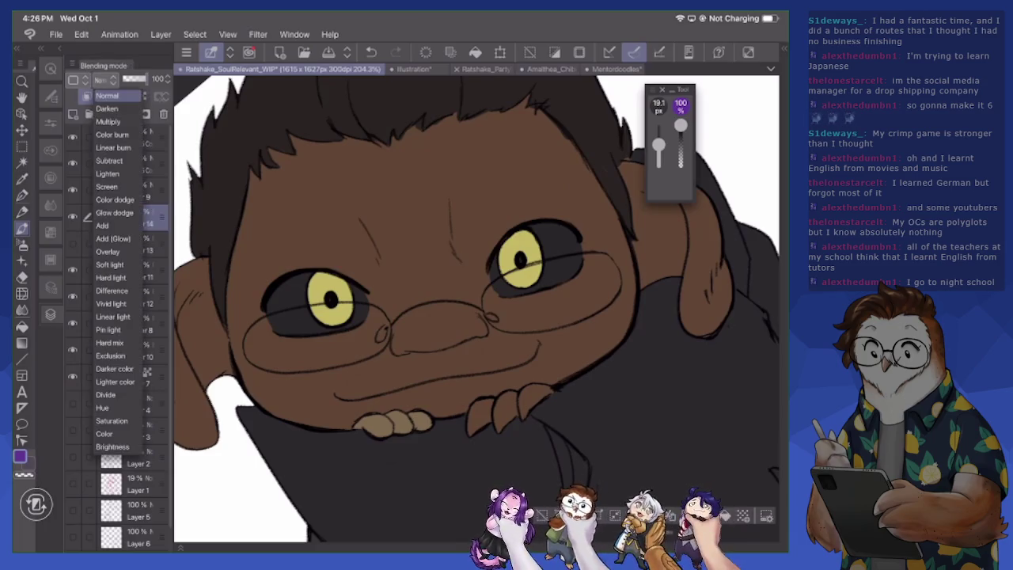
# Place the Normal-mode shading layer below Layer 11 at 35% opacity, with a larger brush and no selection
pyautogui.click(107, 95)
pyautogui.moveTo(130, 217); pyautogui.dragTo(130, 270)
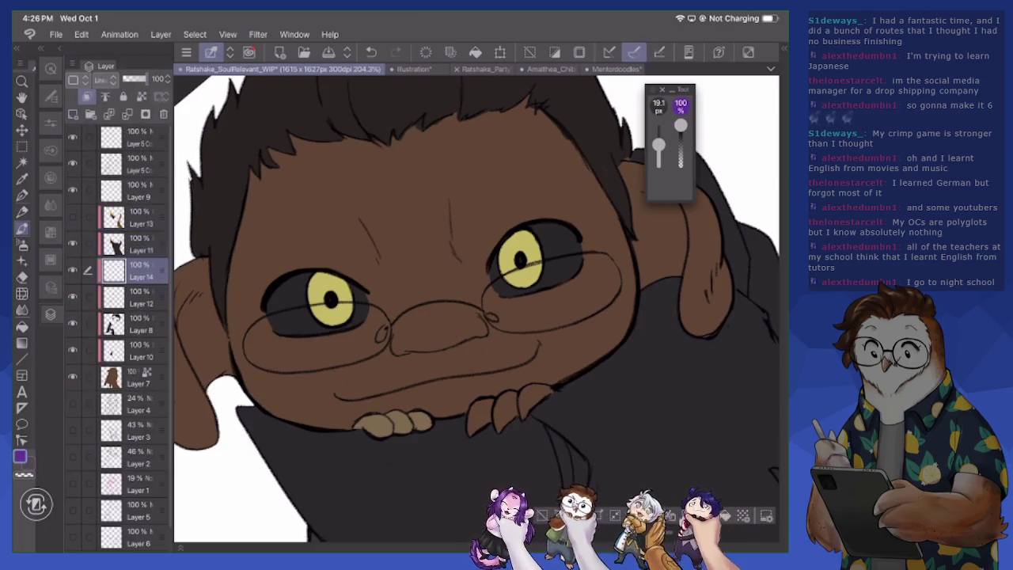
pyautogui.moveTo(162, 78); pyautogui.dragTo(133, 78)
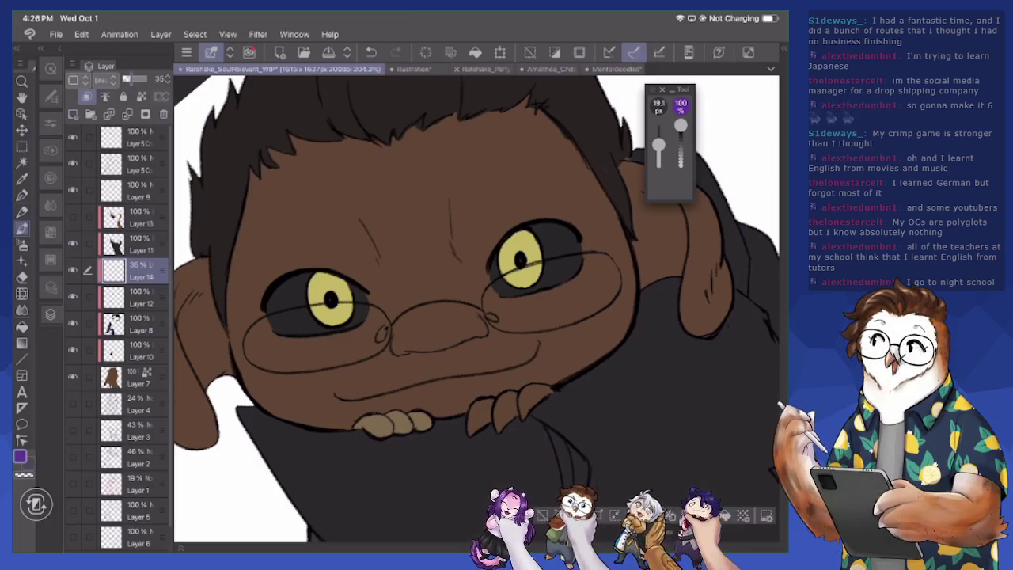
pyautogui.moveTo(545, 333)
pyautogui.mouseDown()
pyautogui.moveTo(644, 293)
pyautogui.moveTo(668, 245)
pyautogui.mouseUp()
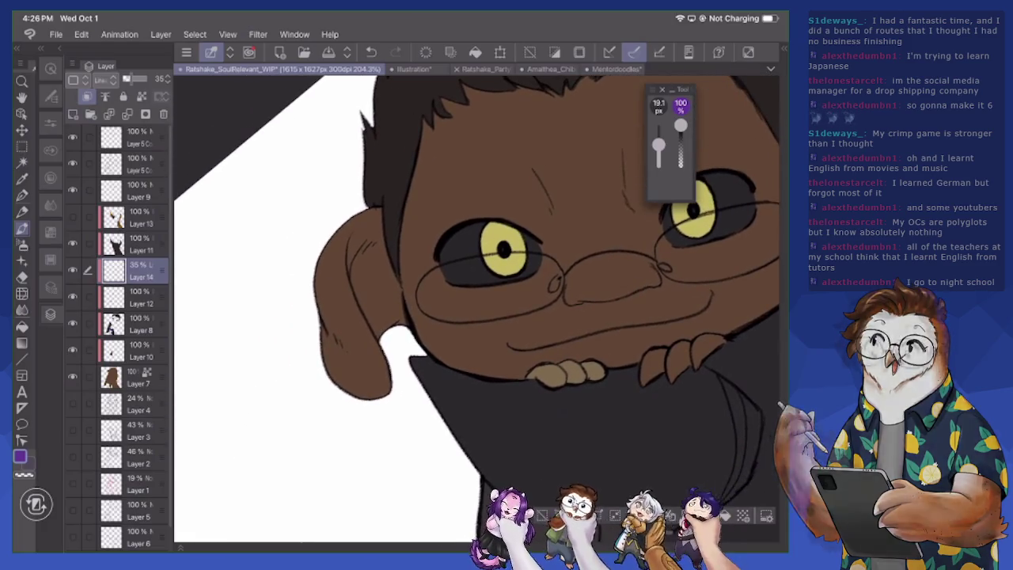
pyautogui.moveTo(479, 303); pyautogui.dragTo(476, 308)
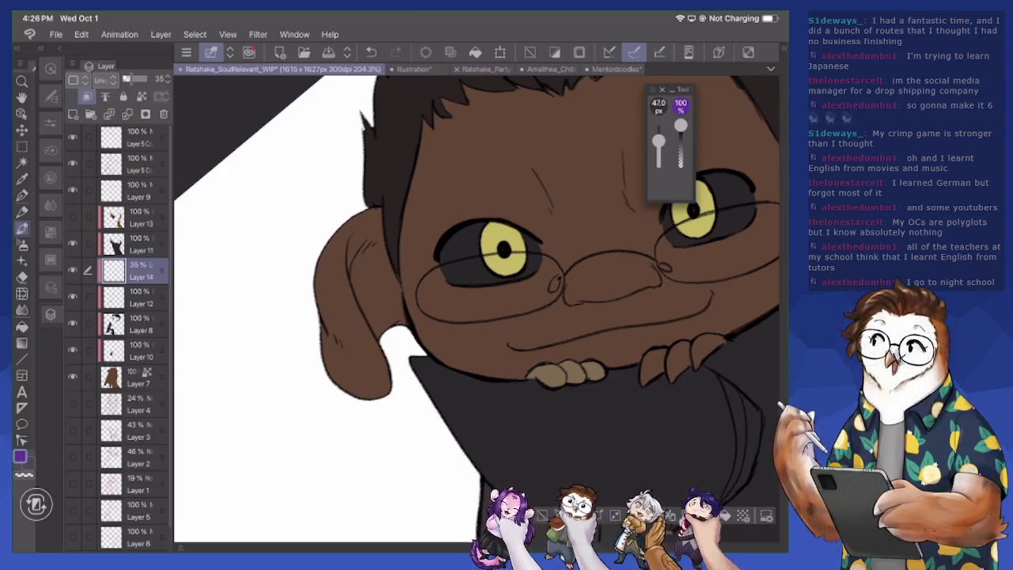
pyautogui.hotkey('ctrl', 'd')
# Shade the ear's inner edge, top, left outline and the area just below the head
pyautogui.moveTo(372, 241); pyautogui.dragTo(392, 321)
pyautogui.moveTo(391, 271)
pyautogui.mouseDown()
pyautogui.moveTo(402, 321)
pyautogui.moveTo(402, 307)
pyautogui.mouseUp()
pyautogui.moveTo(366, 219); pyautogui.dragTo(373, 237)
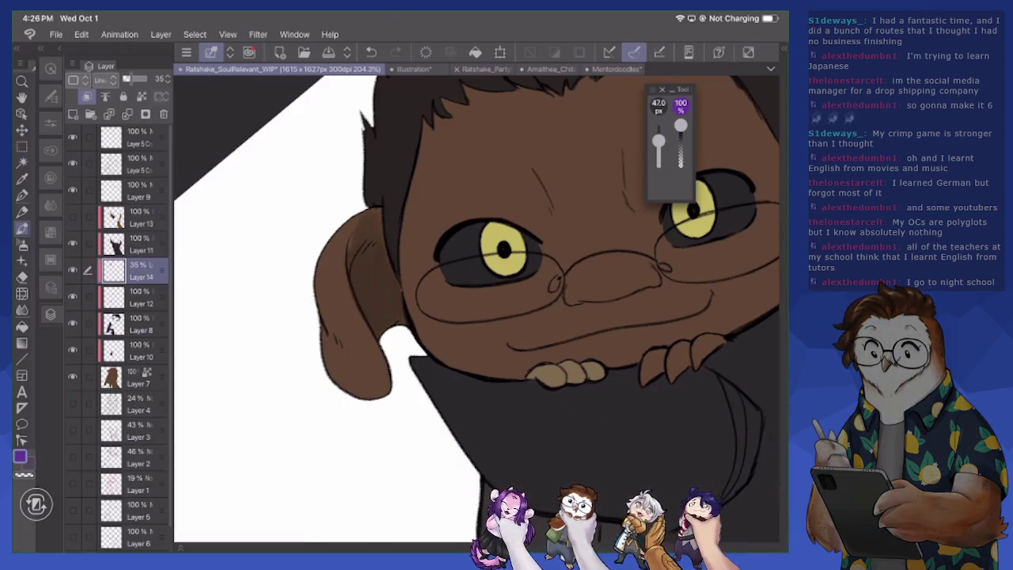
pyautogui.moveTo(345, 274)
pyautogui.mouseDown()
pyautogui.moveTo(353, 357)
pyautogui.moveTo(334, 374)
pyautogui.moveTo(378, 392)
pyautogui.mouseUp()
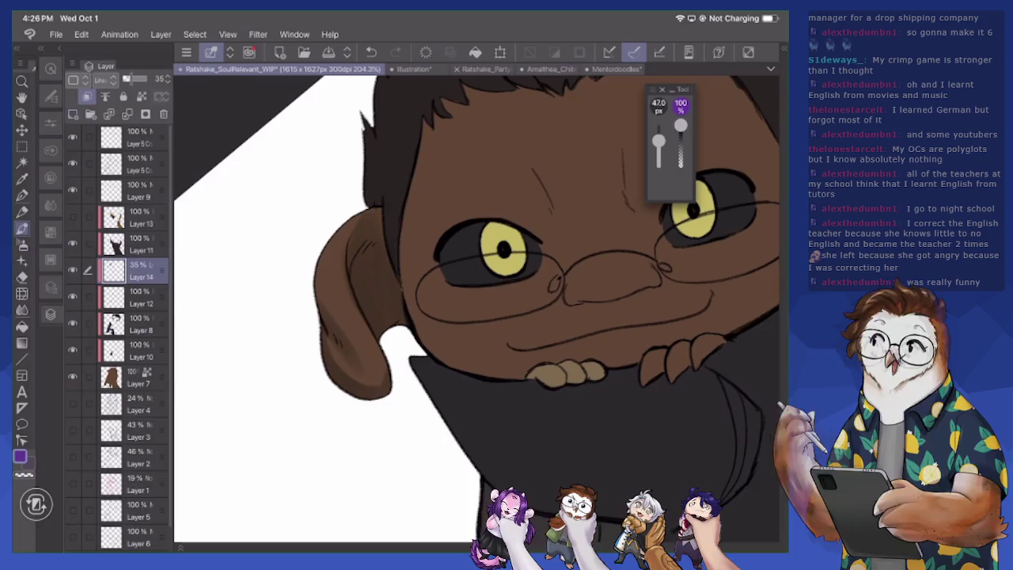
pyautogui.moveTo(322, 303)
pyautogui.mouseDown()
pyautogui.moveTo(316, 266)
pyautogui.moveTo(347, 334)
pyautogui.moveTo(343, 365)
pyautogui.moveTo(384, 383)
pyautogui.mouseUp()
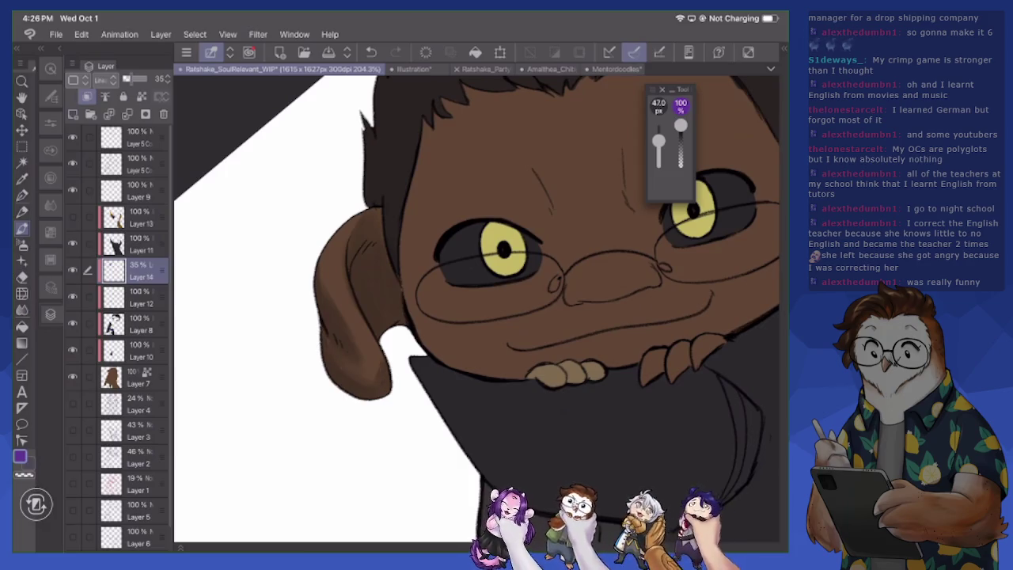
pyautogui.moveTo(372, 217); pyautogui.dragTo(345, 272)
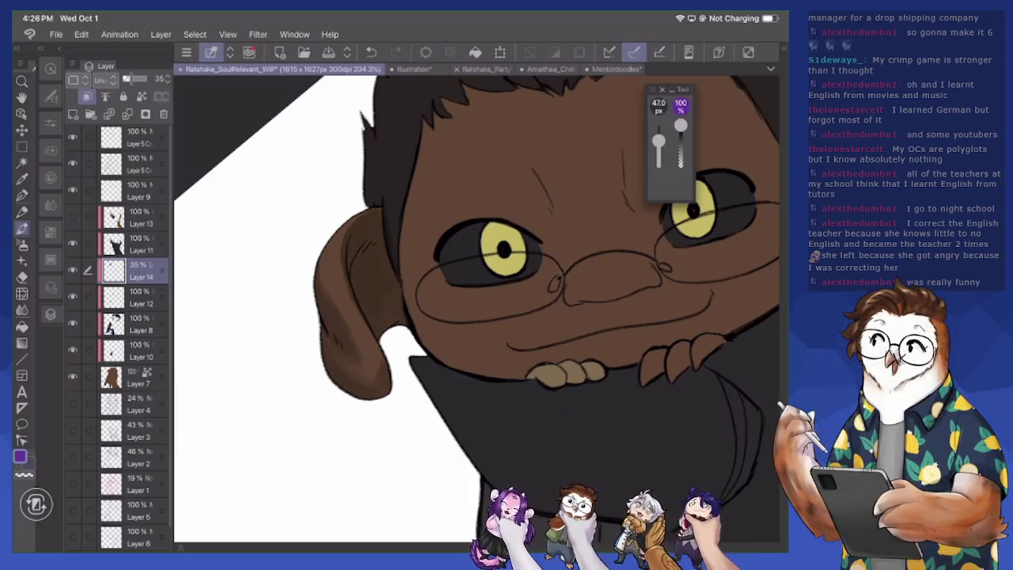
pyautogui.moveTo(418, 324); pyautogui.dragTo(476, 370)
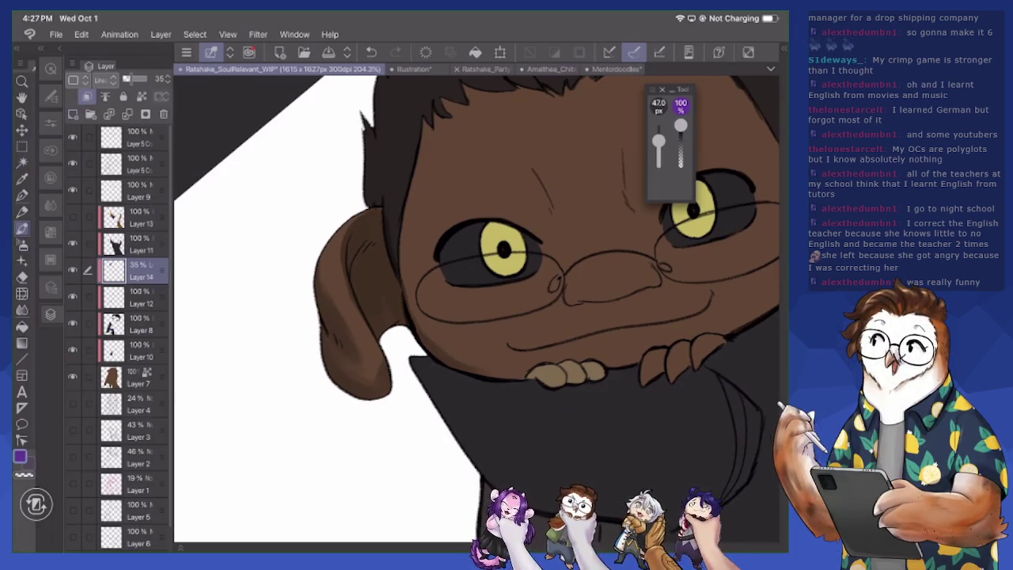
# Darken the area above the yellow iris
pyautogui.scroll(-2, 476, 309)
pyautogui.scroll(-1, 477, 308)
pyautogui.scroll(-1, 477, 309)
pyautogui.scroll(-1, 476, 309)
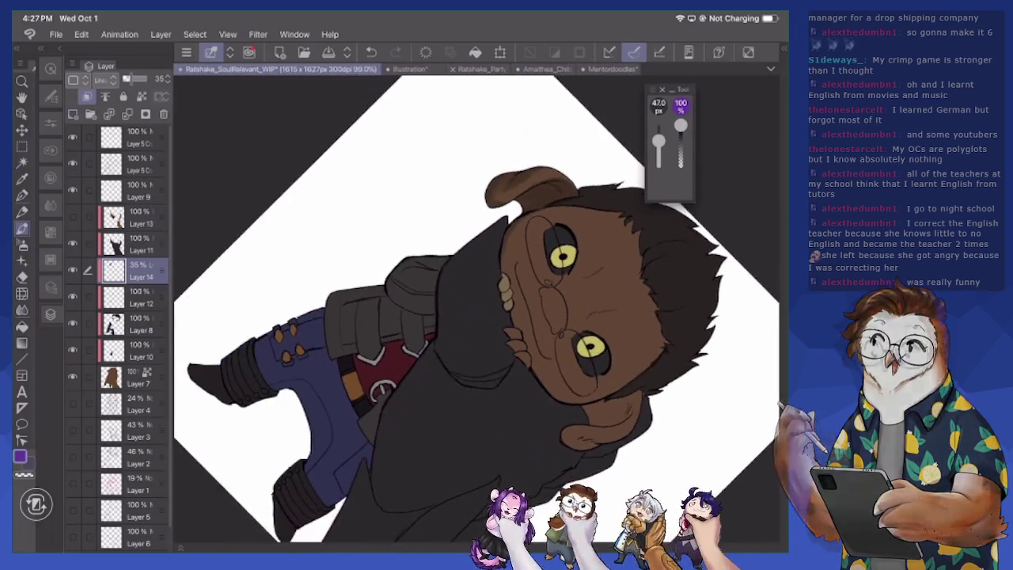
pyautogui.scroll(3, 637, 265)
pyautogui.scroll(2, 554, 221)
pyautogui.scroll(2, 554, 222)
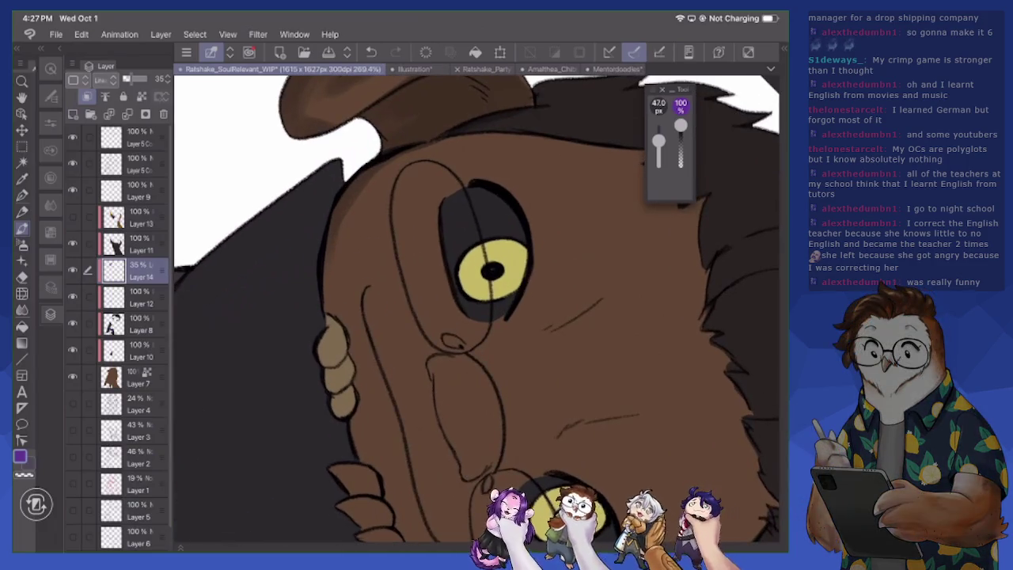
pyautogui.moveTo(486, 181); pyautogui.dragTo(518, 234)
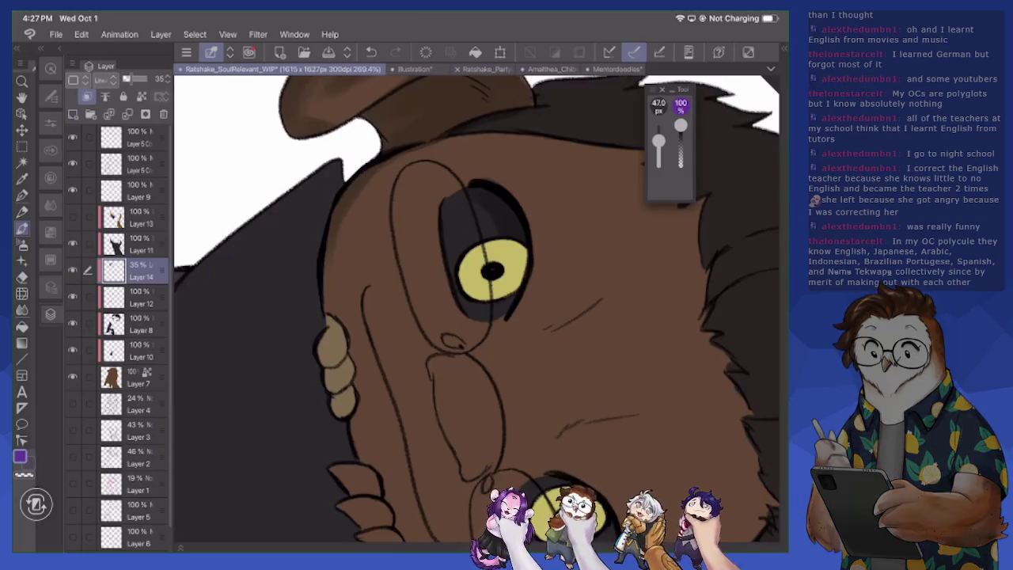
# Move Layer 9 between Layers 8 and 10, shade beside the pupil, and clip Layer 9 to the layer below
pyautogui.moveTo(126, 190)
pyautogui.mouseDown()
pyautogui.moveTo(126, 324)
pyautogui.moveTo(126, 298)
pyautogui.mouseUp()
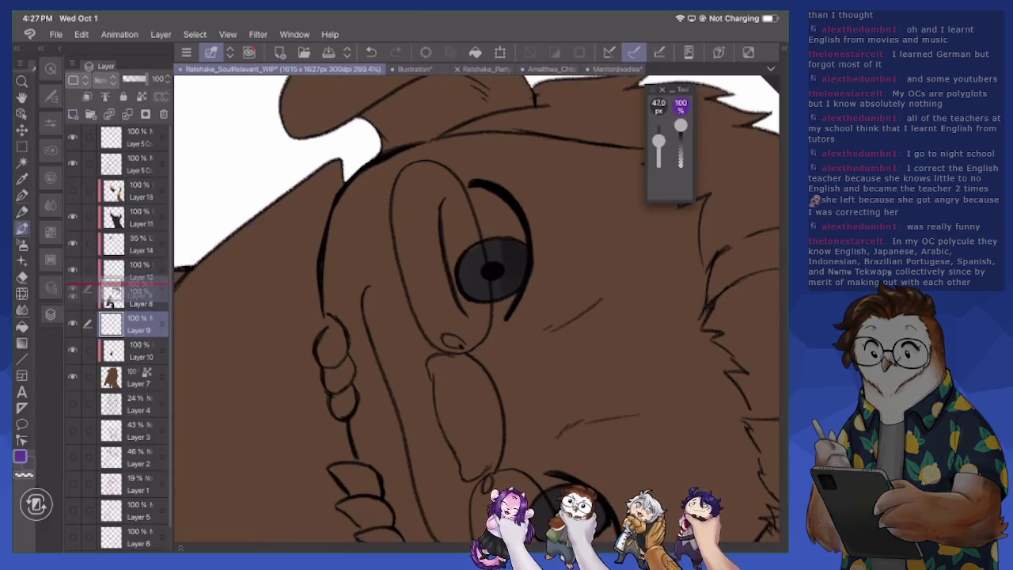
pyautogui.click(131, 244)
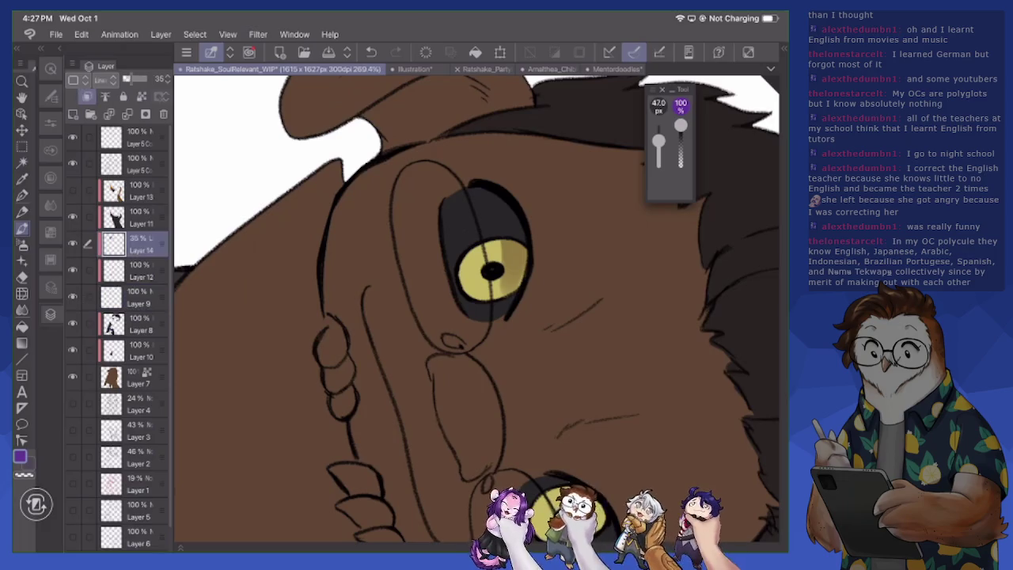
pyautogui.moveTo(489, 261); pyautogui.dragTo(500, 247)
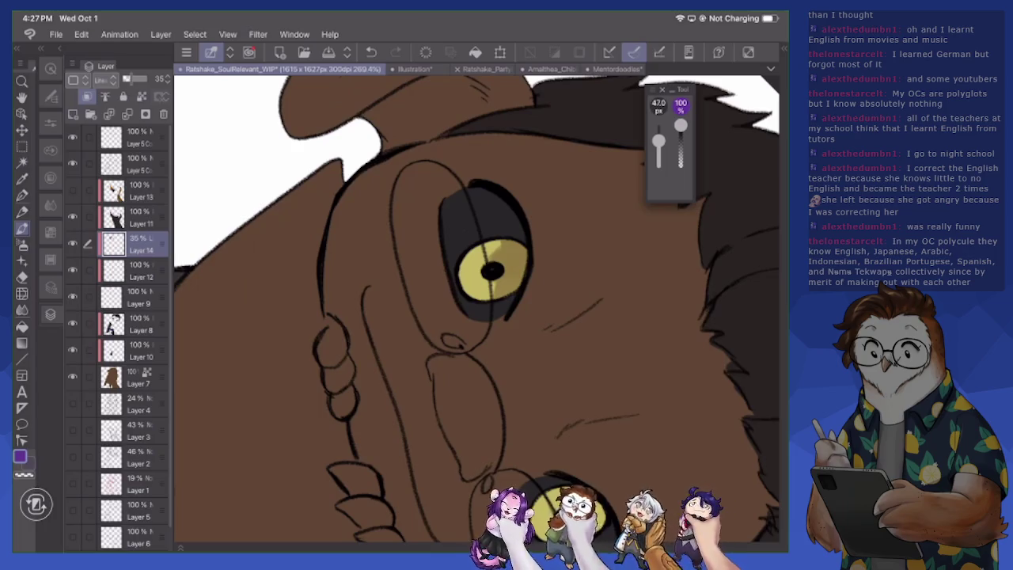
pyautogui.click(131, 297)
pyautogui.click(87, 96)
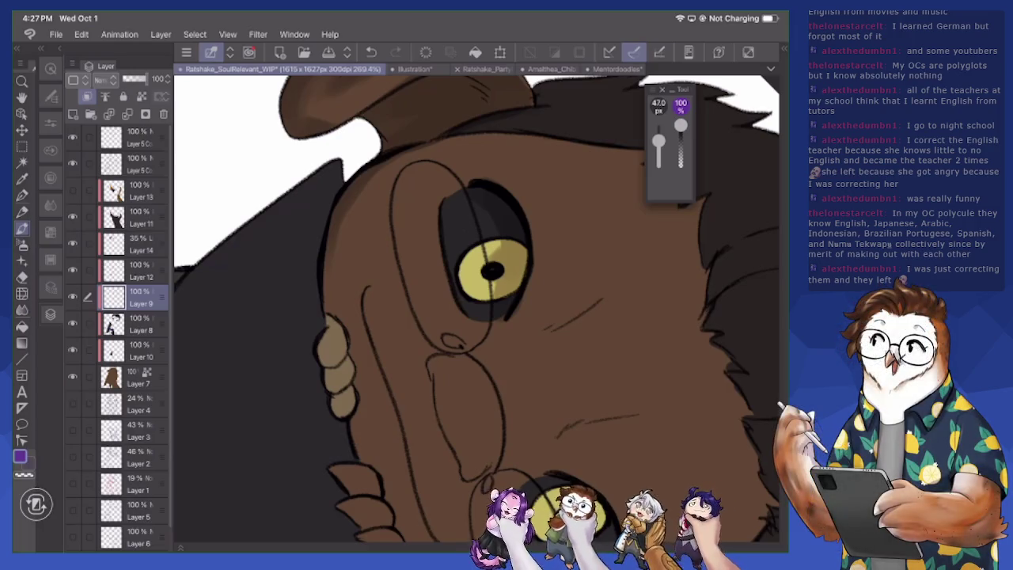
pyautogui.scroll(-2, 475, 309)
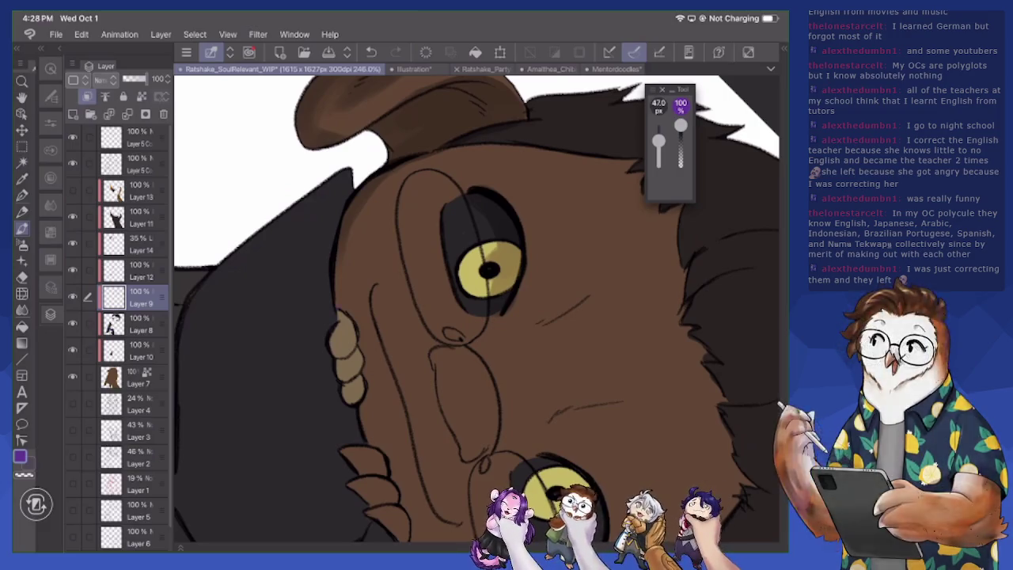
# Try a small purple mark on the ear and a Layer 9 move, then undo them
pyautogui.click(22, 277)
pyautogui.moveTo(340, 318); pyautogui.dragTo(342, 360)
pyautogui.moveTo(658, 140); pyautogui.dragTo(658, 155)
pyautogui.moveTo(127, 296); pyautogui.dragTo(126, 242)
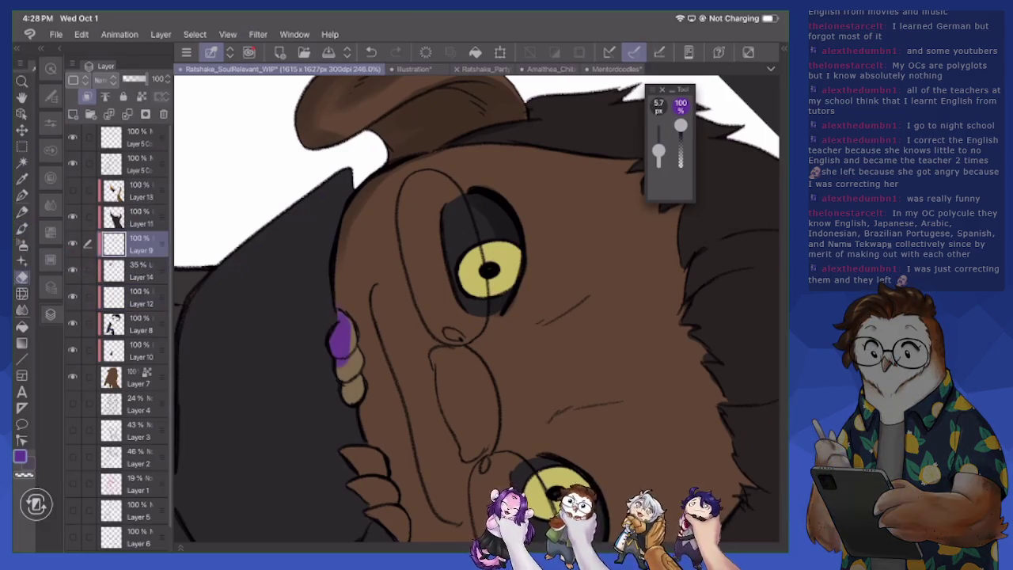
pyautogui.hotkey('ctrl', 'z')
pyautogui.hotkey('ctrl', 'z')
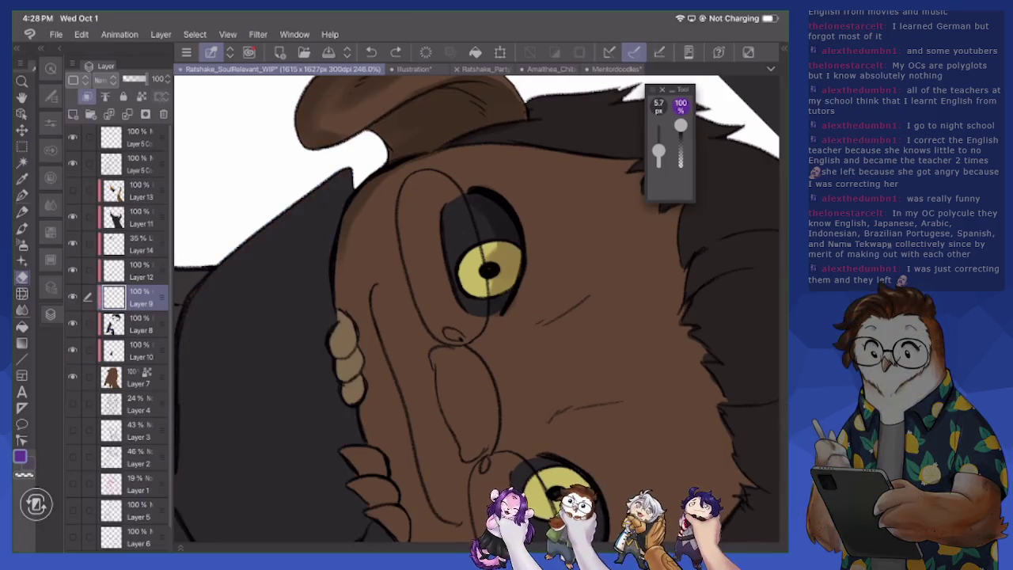
# On Layer 14 with the 47 px pen, shade the fingers and the head's left contour
pyautogui.click(131, 244)
pyautogui.click(341, 379)
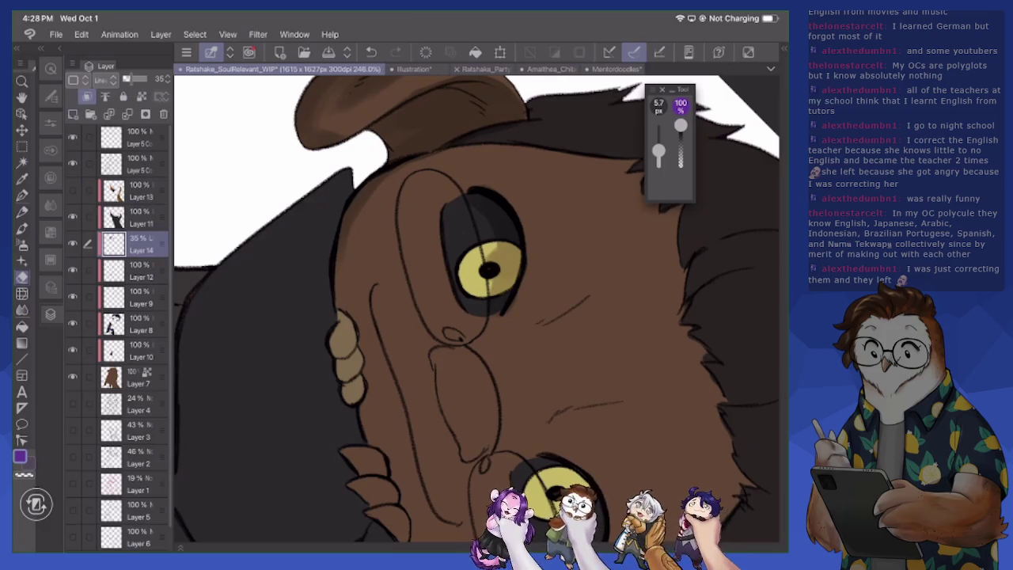
pyautogui.press('p')
pyautogui.moveTo(338, 329); pyautogui.dragTo(351, 402)
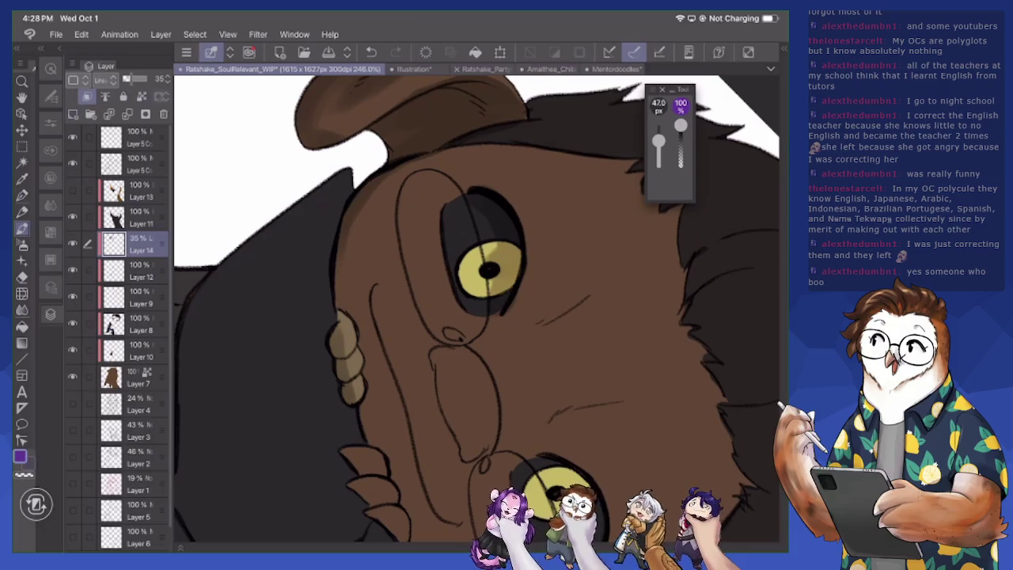
pyautogui.moveTo(340, 318)
pyautogui.mouseDown()
pyautogui.moveTo(356, 227)
pyautogui.moveTo(385, 183)
pyautogui.moveTo(451, 150)
pyautogui.moveTo(439, 156)
pyautogui.mouseUp()
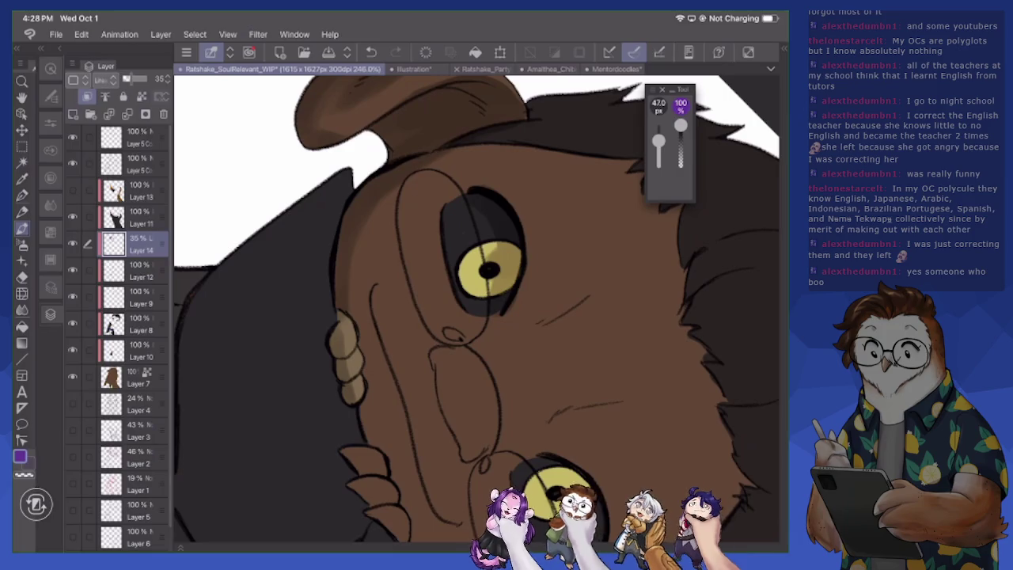
pyautogui.moveTo(495, 246); pyautogui.dragTo(374, 79)
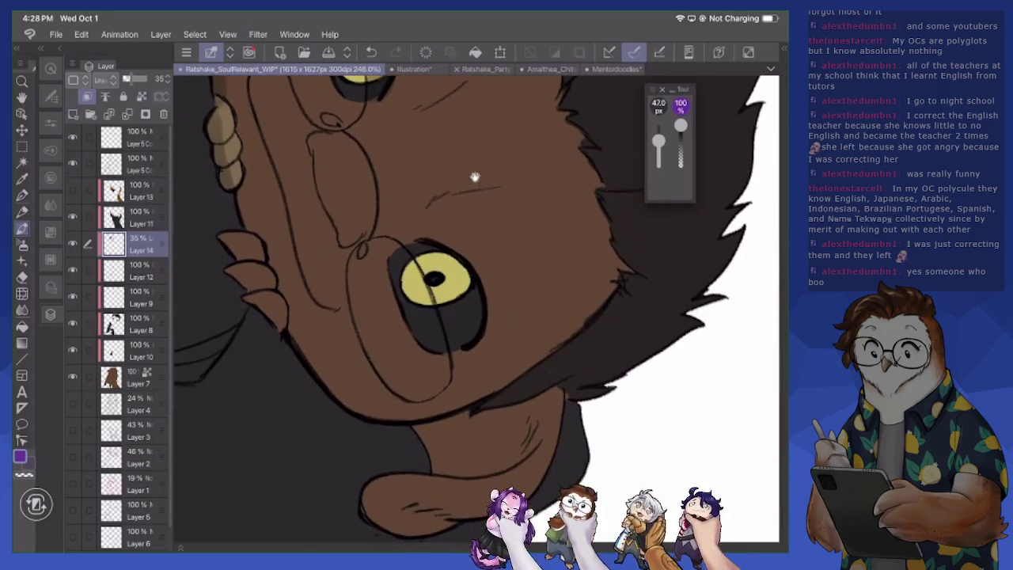
# With the brush at 19.1 px, shade along the inner edge of the glasses
pyautogui.press('[')
pyautogui.press('[')
pyautogui.press('[')
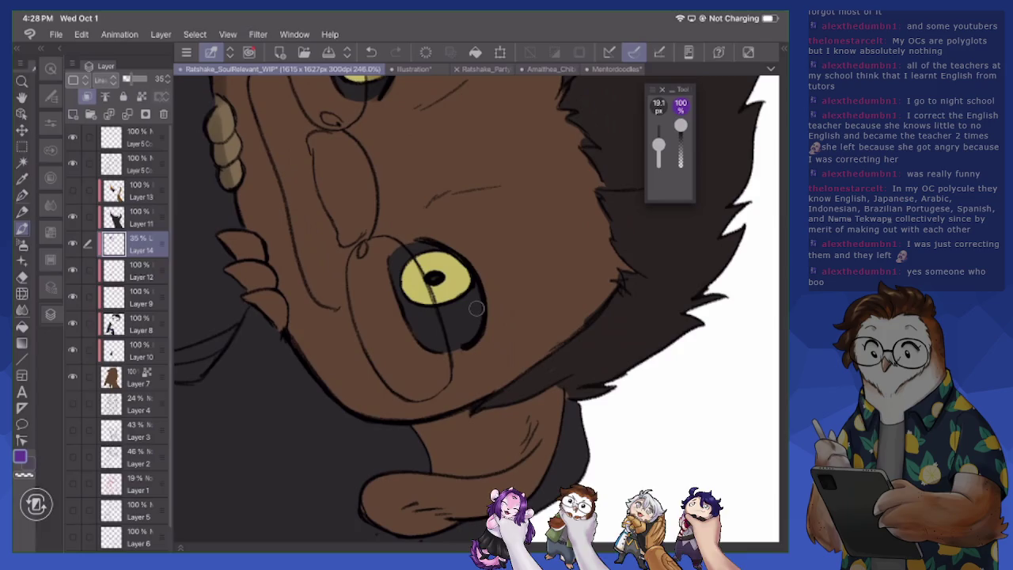
pyautogui.moveTo(308, 155); pyautogui.dragTo(334, 243)
pyautogui.moveTo(310, 190); pyautogui.dragTo(324, 218)
pyautogui.moveTo(305, 168); pyautogui.dragTo(311, 193)
pyautogui.moveTo(304, 139); pyautogui.dragTo(348, 236)
pyautogui.moveTo(370, 243); pyautogui.dragTo(347, 229)
pyautogui.moveTo(353, 143)
pyautogui.mouseDown()
pyautogui.moveTo(366, 160)
pyautogui.moveTo(367, 222)
pyautogui.mouseUp()
# Shade the lower lens edge, the frame's left edge, and the lower cheek and jaw
pyautogui.moveTo(338, 135); pyautogui.dragTo(351, 145)
pyautogui.moveTo(354, 248); pyautogui.dragTo(347, 306)
pyautogui.moveTo(369, 302); pyautogui.dragTo(355, 345)
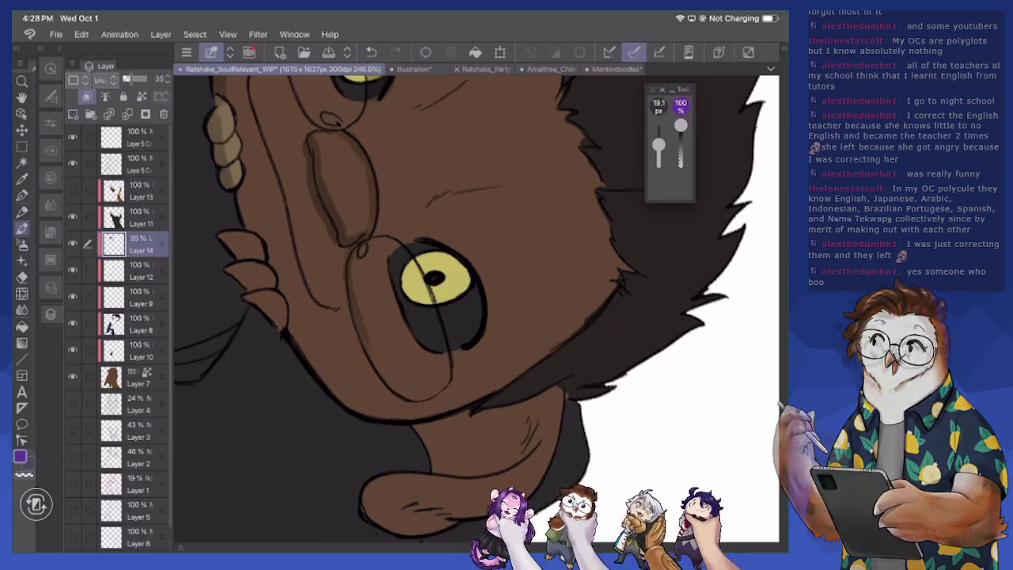
pyautogui.moveTo(264, 127); pyautogui.dragTo(283, 207)
pyautogui.moveTo(266, 160)
pyautogui.mouseDown()
pyautogui.moveTo(229, 245)
pyautogui.moveTo(251, 257)
pyautogui.moveTo(253, 288)
pyautogui.moveTo(283, 330)
pyautogui.mouseUp()
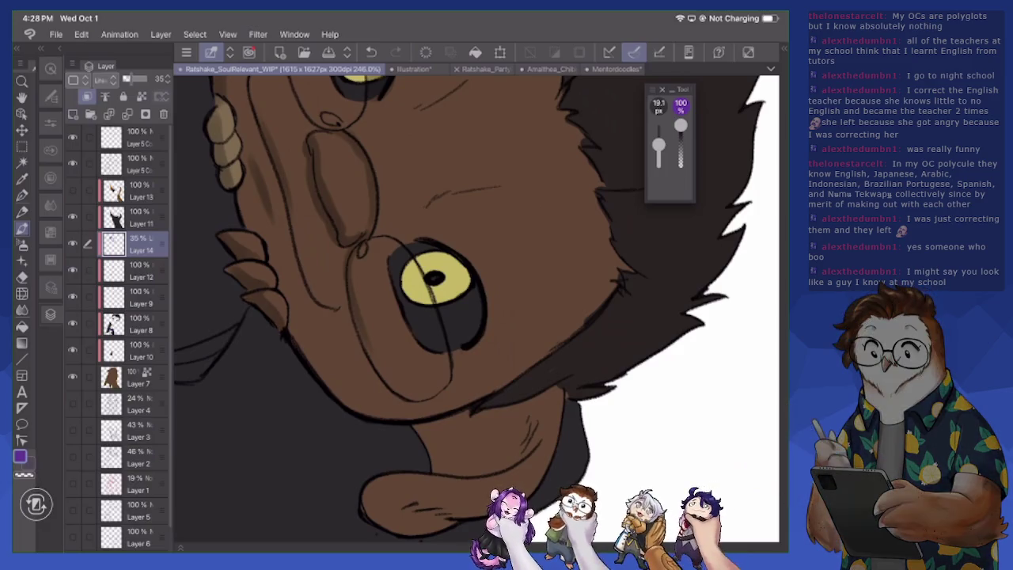
pyautogui.moveTo(271, 263); pyautogui.dragTo(325, 375)
pyautogui.moveTo(290, 324); pyautogui.dragTo(353, 403)
pyautogui.moveTo(346, 397)
pyautogui.mouseDown()
pyautogui.moveTo(378, 417)
pyautogui.moveTo(429, 417)
pyautogui.mouseUp()
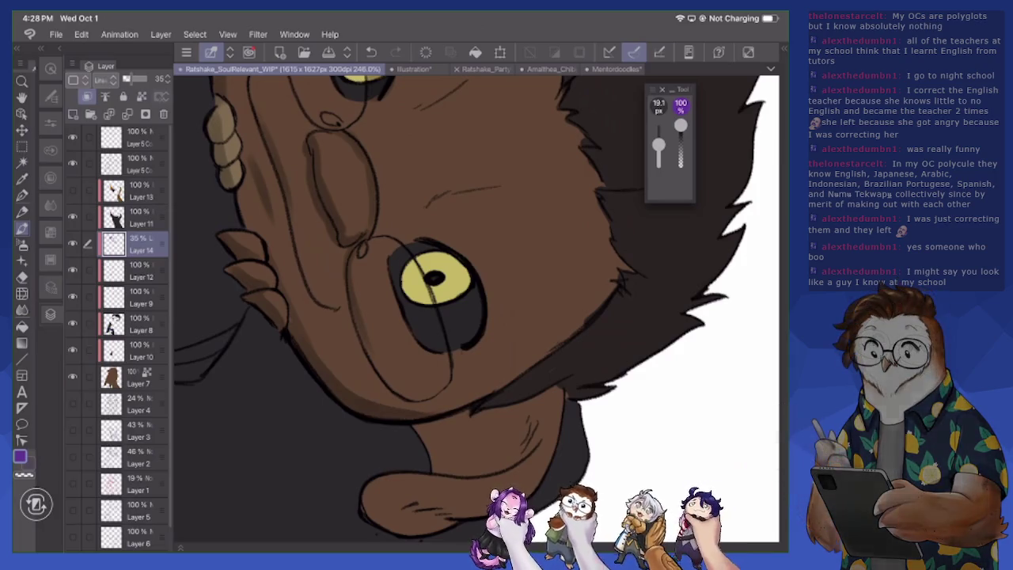
# Zoom in on the face and darken the character's left hair edge
pyautogui.scroll(-2, 475, 309)
pyautogui.scroll(-3, 475, 309)
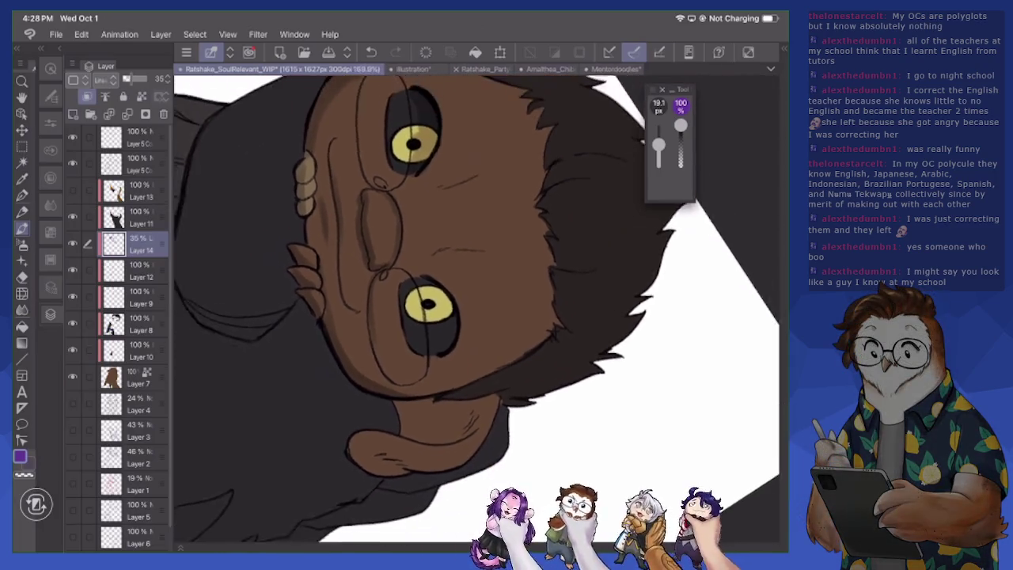
pyautogui.scroll(-3, 474, 309)
pyautogui.scroll(-2, 475, 309)
pyautogui.scroll(2, 474, 308)
pyautogui.scroll(2, 475, 308)
pyautogui.scroll(-2, 474, 308)
pyautogui.scroll(-2, 474, 309)
pyautogui.scroll(-1, 474, 309)
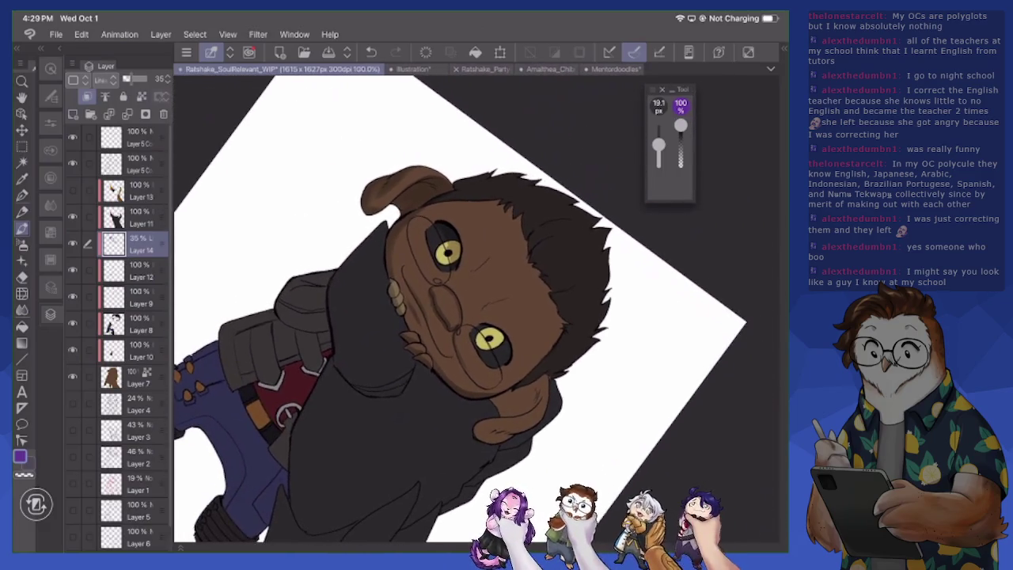
pyautogui.scroll(1, 474, 309)
pyautogui.scroll(1, 474, 308)
pyautogui.scroll(-1, 474, 309)
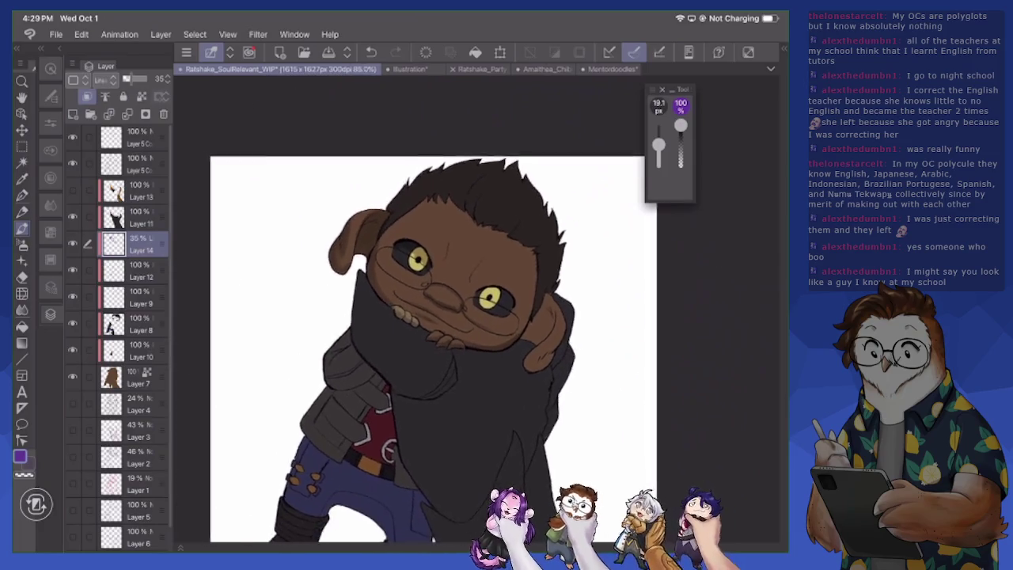
pyautogui.scroll(2, 475, 309)
pyautogui.scroll(1, 475, 308)
pyautogui.scroll(1, 475, 309)
pyautogui.scroll(1, 474, 308)
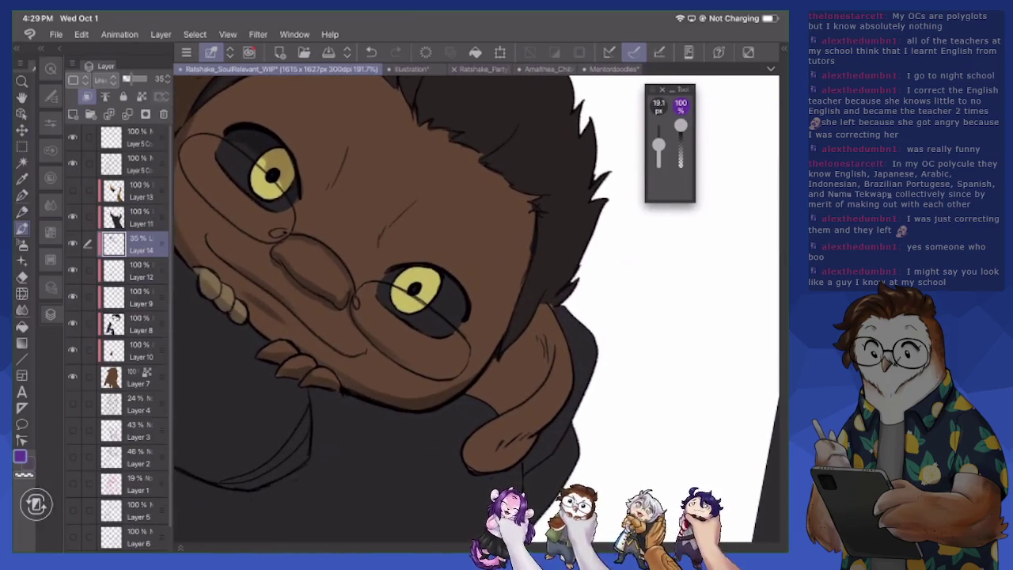
pyautogui.scroll(1, 474, 309)
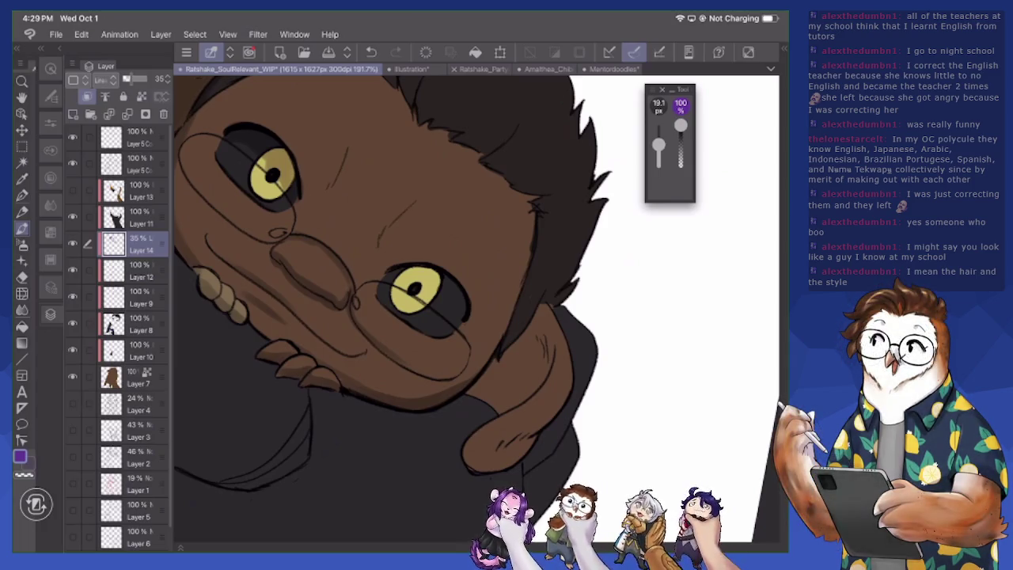
pyautogui.scroll(2, 474, 308)
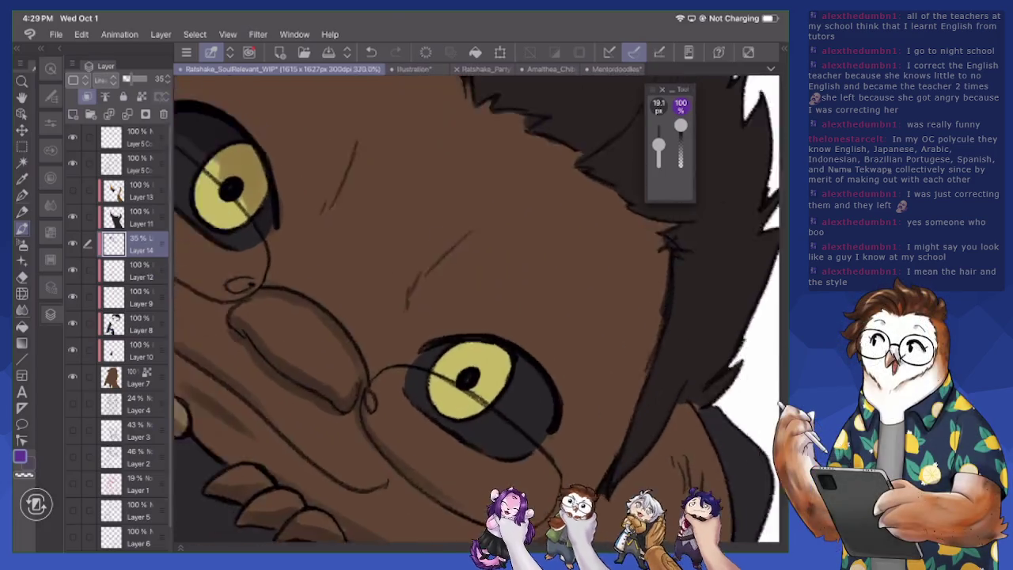
pyautogui.scroll(1, 474, 308)
pyautogui.scroll(-1, 475, 309)
pyautogui.scroll(-1, 475, 309)
pyautogui.scroll(1, 475, 308)
pyautogui.scroll(1, 475, 308)
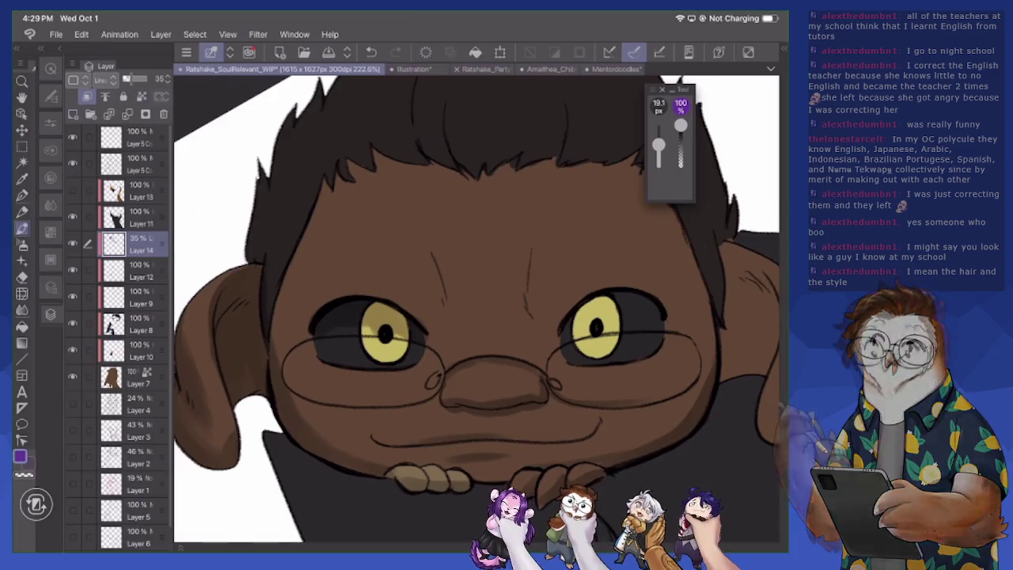
pyautogui.scroll(-1, 474, 309)
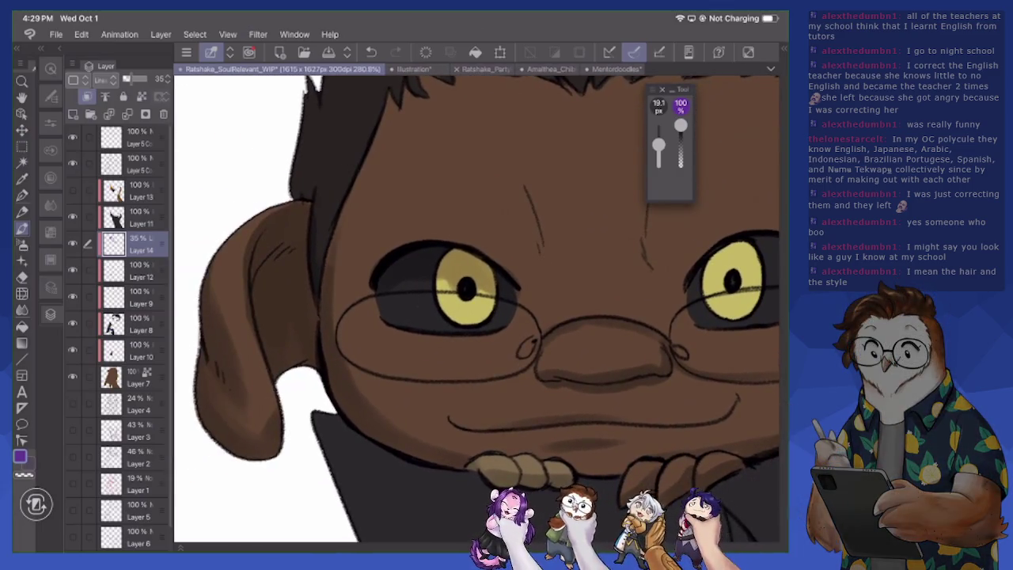
pyautogui.moveTo(372, 123); pyautogui.dragTo(324, 249)
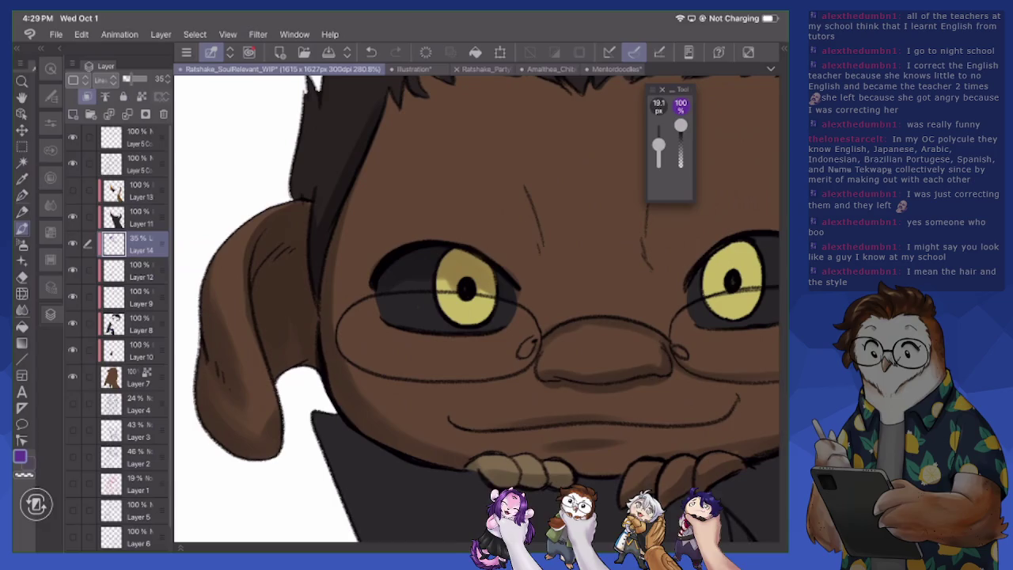
pyautogui.scroll(2, 475, 309)
pyautogui.scroll(3, 475, 308)
pyautogui.moveTo(292, 302)
pyautogui.mouseDown()
pyautogui.moveTo(299, 348)
pyautogui.moveTo(310, 355)
pyautogui.mouseUp()
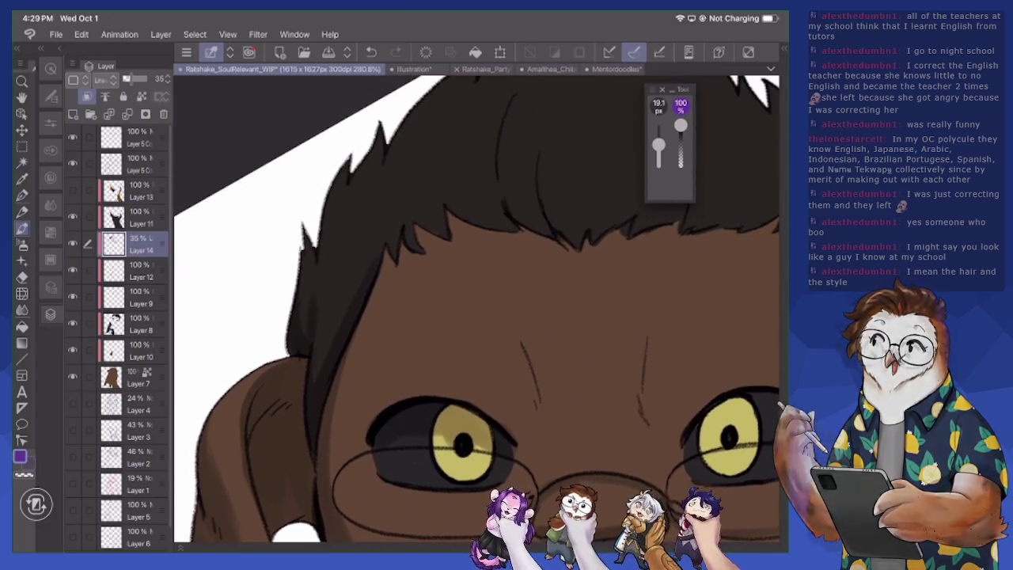
# Add small dark hair strands and shade the forehead just below the hair tip
pyautogui.moveTo(353, 182); pyautogui.dragTo(348, 198)
pyautogui.moveTo(386, 163); pyautogui.dragTo(380, 174)
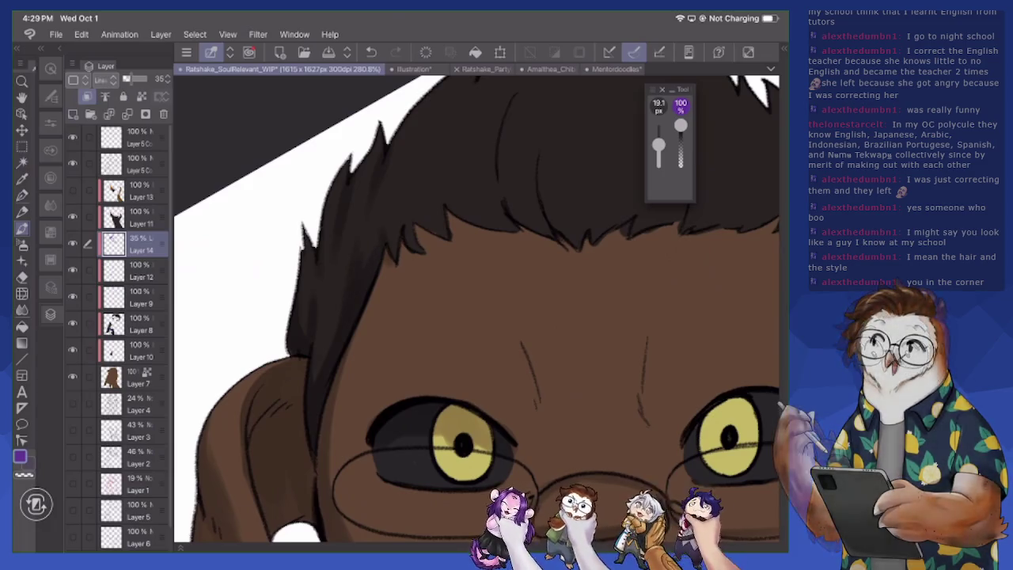
pyautogui.moveTo(422, 234)
pyautogui.mouseDown()
pyautogui.moveTo(434, 244)
pyautogui.moveTo(465, 228)
pyautogui.moveTo(504, 236)
pyautogui.mouseUp()
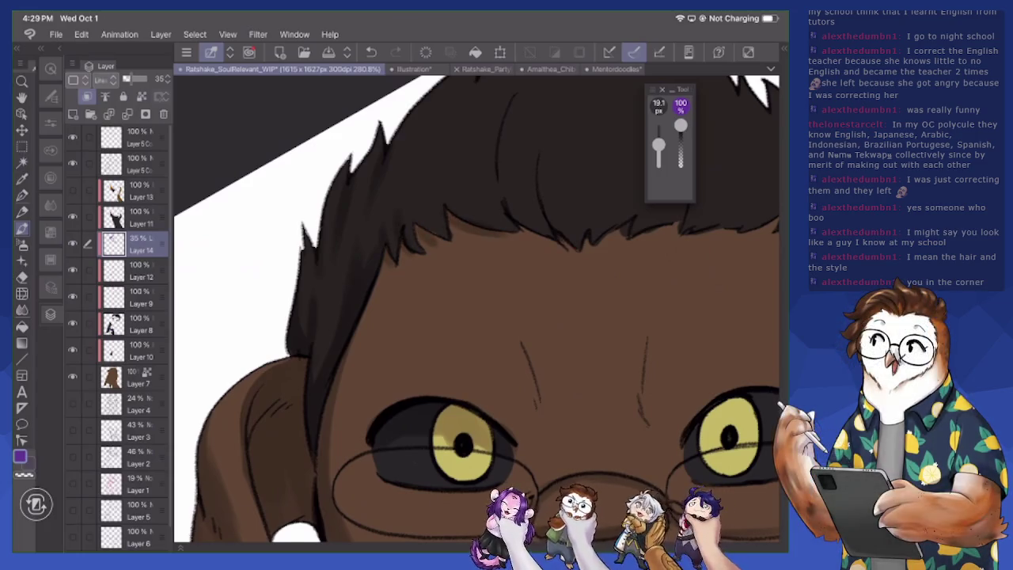
pyautogui.scroll(3, 526, 335)
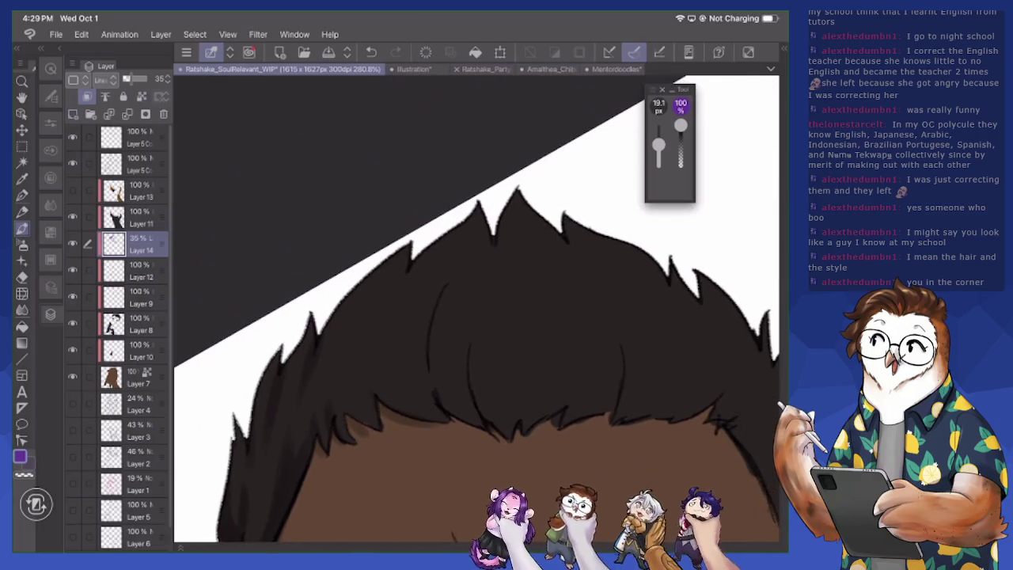
# Paint dark shading strands over the hair and along the hairline
pyautogui.moveTo(487, 235)
pyautogui.mouseDown()
pyautogui.moveTo(510, 295)
pyautogui.moveTo(524, 298)
pyautogui.mouseUp()
pyautogui.moveTo(470, 340)
pyautogui.mouseDown()
pyautogui.moveTo(503, 429)
pyautogui.moveTo(486, 433)
pyautogui.mouseUp()
pyautogui.moveTo(427, 347)
pyautogui.mouseDown()
pyautogui.moveTo(446, 395)
pyautogui.moveTo(454, 265)
pyautogui.mouseUp()
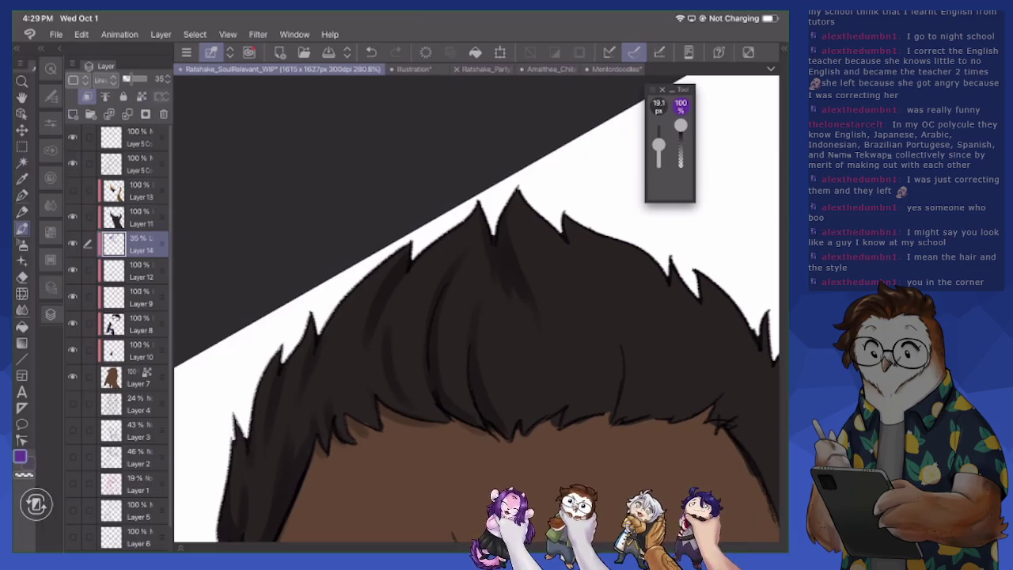
pyautogui.moveTo(420, 396); pyautogui.dragTo(451, 425)
pyautogui.moveTo(370, 376)
pyautogui.mouseDown()
pyautogui.moveTo(399, 407)
pyautogui.moveTo(345, 420)
pyautogui.mouseUp()
pyautogui.moveTo(340, 372); pyautogui.dragTo(332, 391)
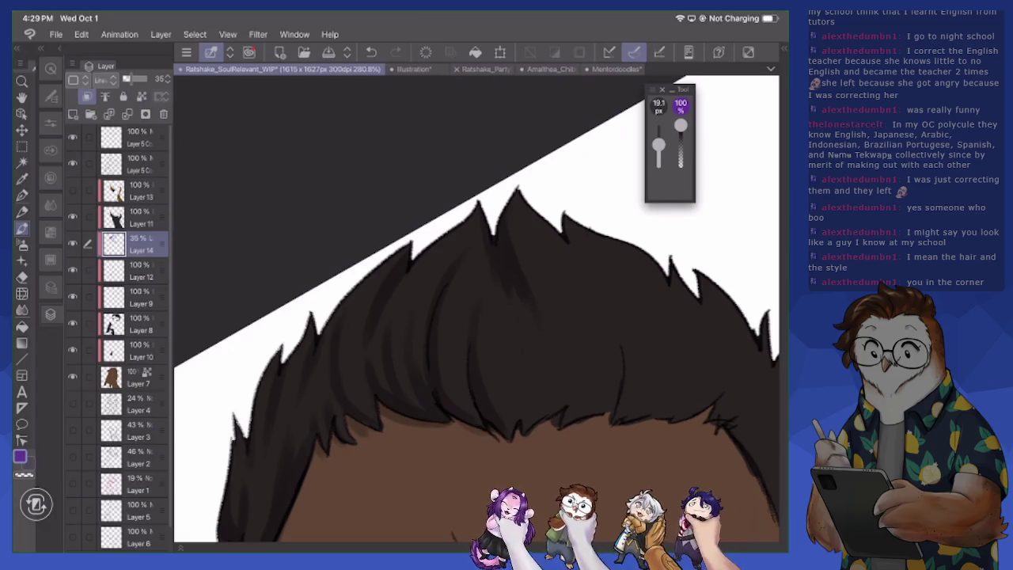
# Shade the right side of the hair and the top hair spikes
pyautogui.moveTo(527, 378); pyautogui.dragTo(521, 346)
pyautogui.moveTo(554, 416)
pyautogui.mouseDown()
pyautogui.moveTo(546, 387)
pyautogui.moveTo(563, 372)
pyautogui.moveTo(569, 319)
pyautogui.mouseUp()
pyautogui.moveTo(571, 267); pyautogui.dragTo(547, 224)
pyautogui.moveTo(589, 298); pyautogui.dragTo(571, 245)
pyautogui.moveTo(634, 265); pyautogui.dragTo(628, 256)
pyautogui.moveTo(654, 288); pyautogui.dragTo(641, 259)
pyautogui.moveTo(670, 332); pyautogui.dragTo(662, 289)
pyautogui.moveTo(601, 414); pyautogui.dragTo(589, 363)
pyautogui.moveTo(564, 431)
pyautogui.mouseDown()
pyautogui.moveTo(610, 406)
pyautogui.moveTo(611, 374)
pyautogui.mouseUp()
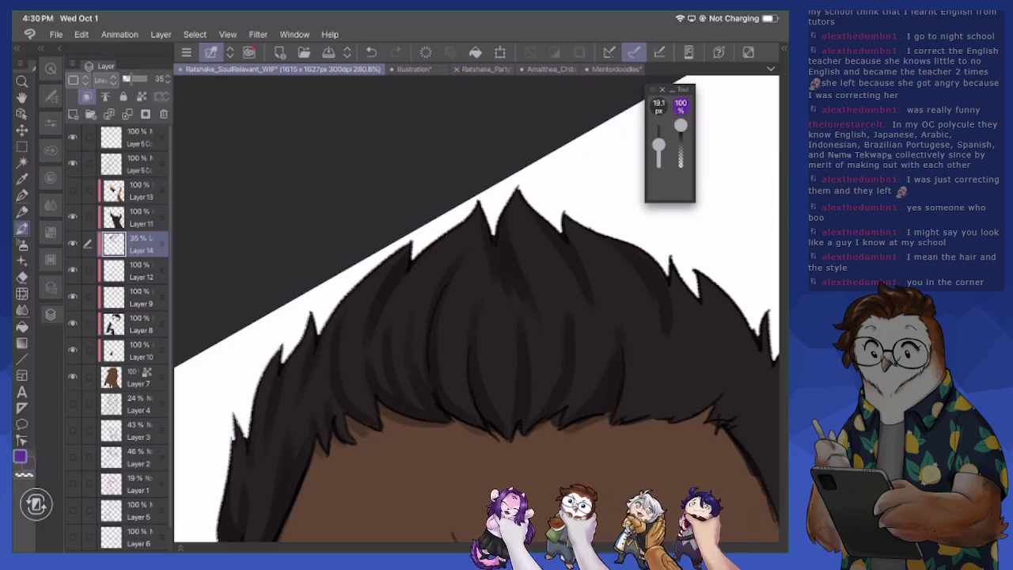
# Zoom out to 179.9% to frame the whole face and choose white (FFFFFF) as the colour
pyautogui.scroll(-2, 477, 308)
pyautogui.scroll(-2, 476, 308)
pyautogui.scroll(-2, 476, 308)
pyautogui.scroll(-1, 476, 308)
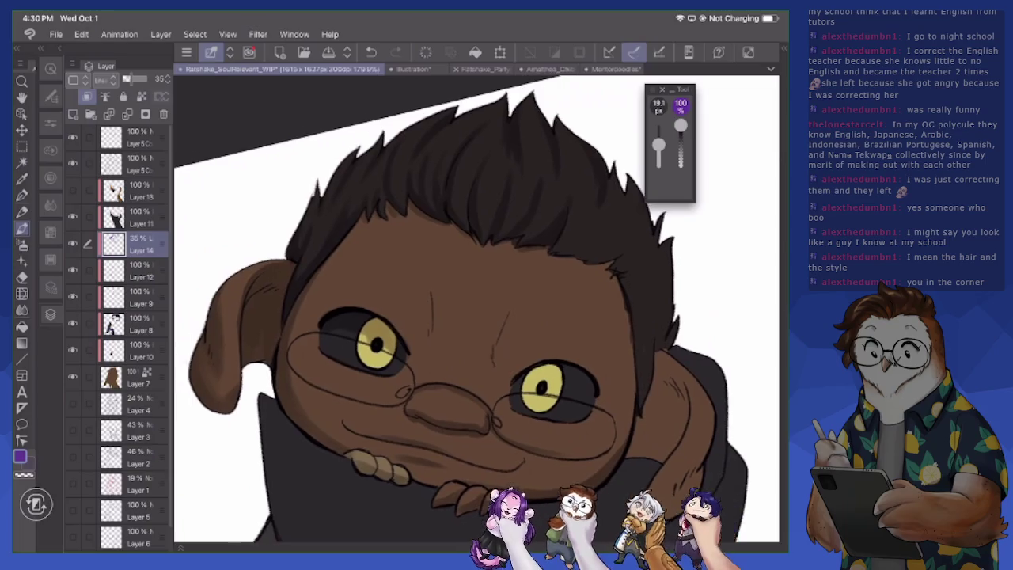
pyautogui.moveTo(474, 309); pyautogui.dragTo(495, 332)
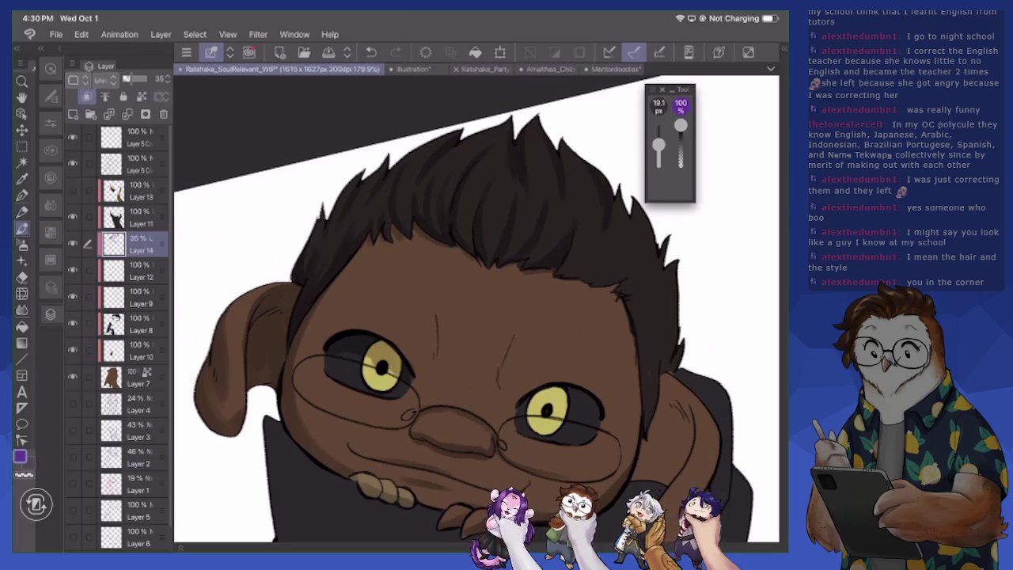
pyautogui.click(19, 457)
pyautogui.click(410, 286)
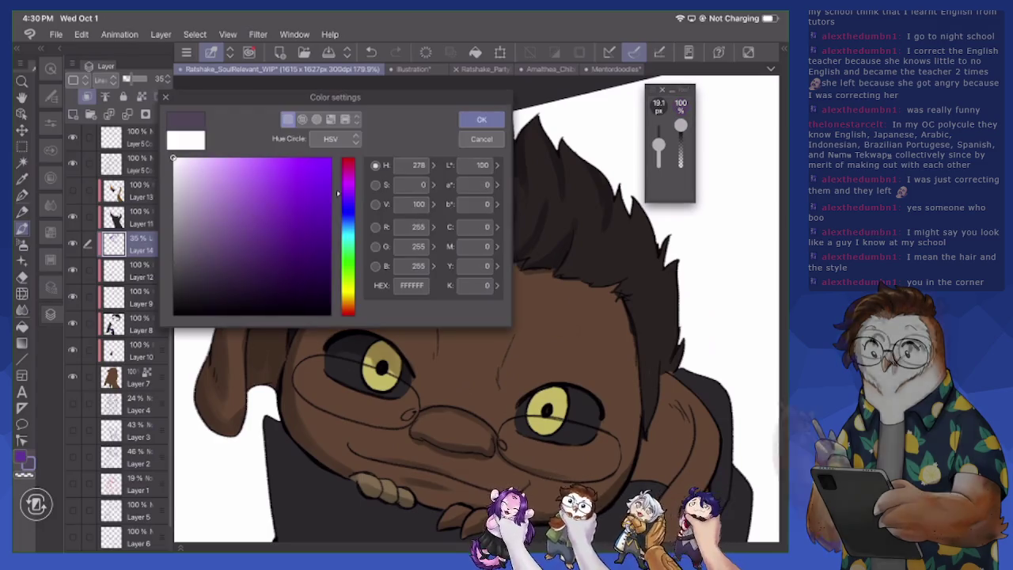
# Confirm white, enlarge the brush to 40.4 px and undo the stray white ear stroke
pyautogui.click(477, 120)
pyautogui.moveTo(232, 411); pyautogui.dragTo(239, 419)
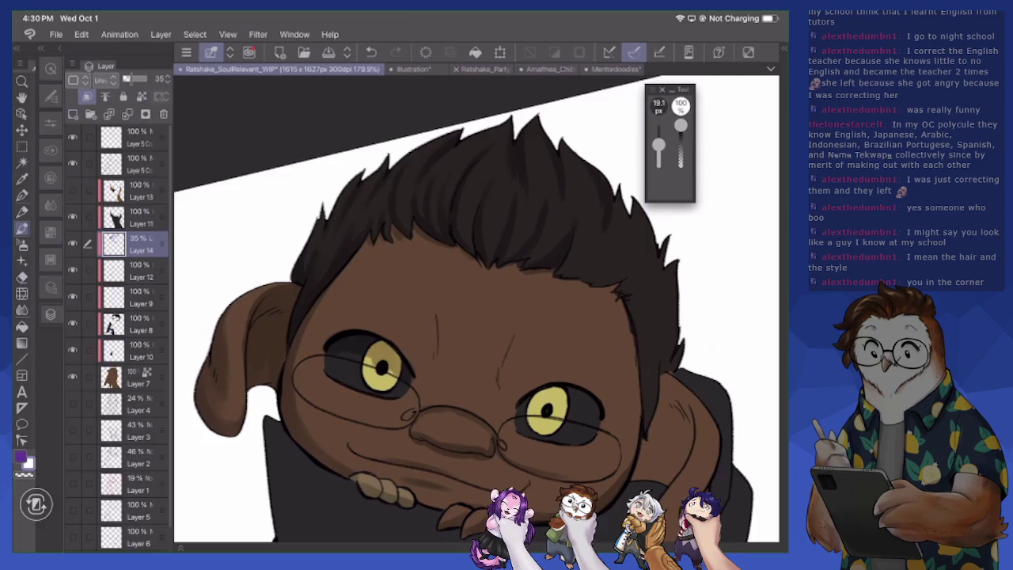
pyautogui.press(']')
pyautogui.press(']')
pyautogui.press(']')
pyautogui.hotkey('ctrl', 'z')
# Darken the left ear's lower part and lighten its upper and bottom edges
pyautogui.moveTo(226, 361); pyautogui.dragTo(233, 309)
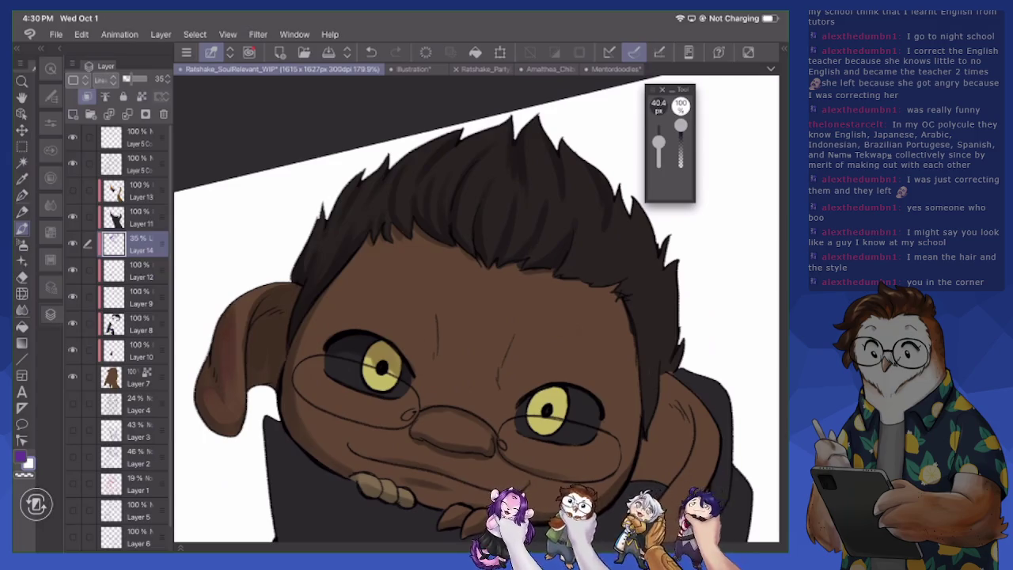
pyautogui.moveTo(207, 403)
pyautogui.mouseDown()
pyautogui.moveTo(228, 421)
pyautogui.moveTo(209, 410)
pyautogui.mouseUp()
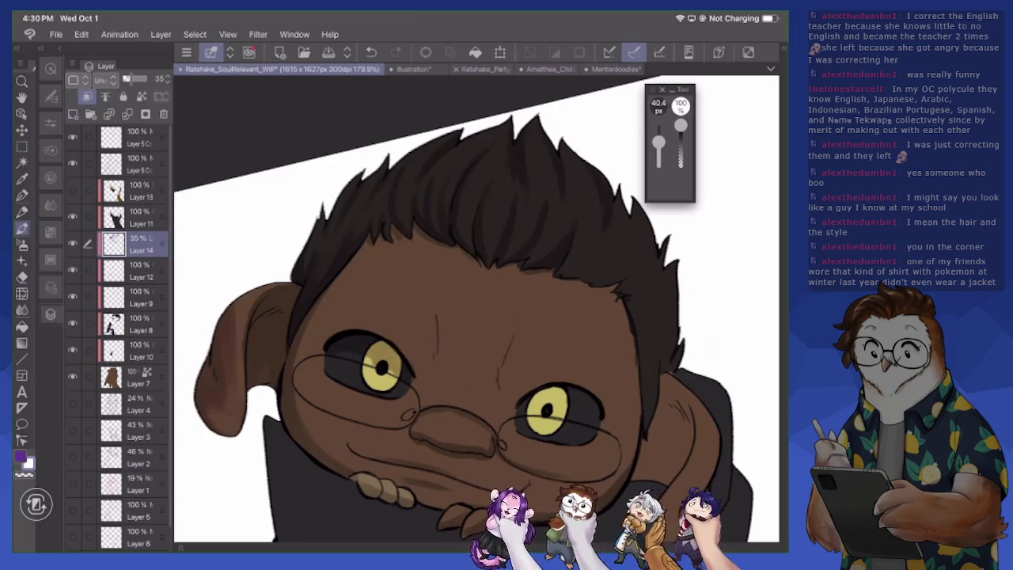
pyautogui.moveTo(230, 327); pyautogui.dragTo(228, 367)
pyautogui.moveTo(230, 311); pyautogui.dragTo(225, 340)
pyautogui.moveTo(255, 293)
pyautogui.mouseDown()
pyautogui.moveTo(249, 332)
pyautogui.moveTo(261, 300)
pyautogui.mouseUp()
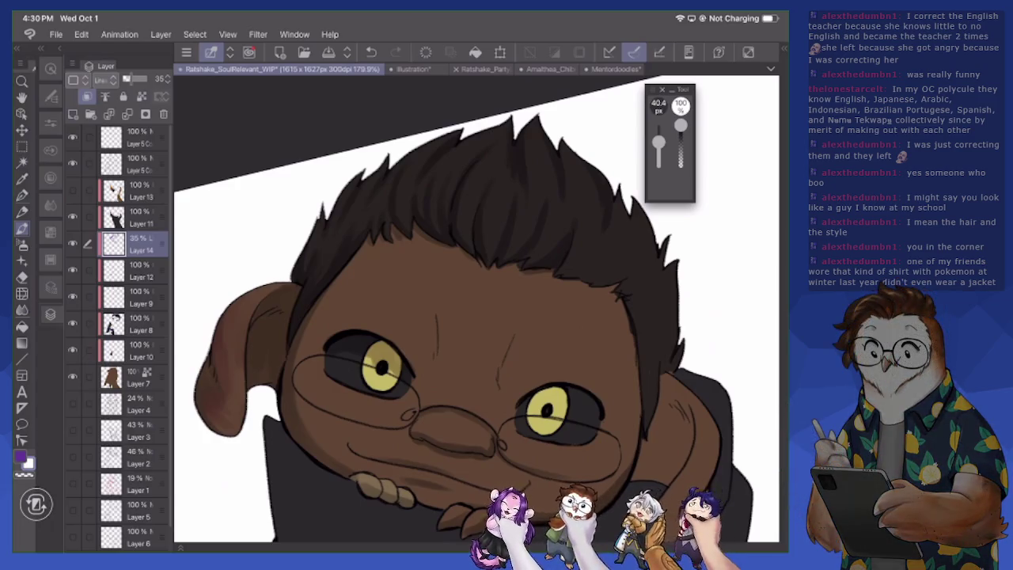
pyautogui.moveTo(220, 413)
pyautogui.mouseDown()
pyautogui.moveTo(204, 388)
pyautogui.moveTo(219, 333)
pyautogui.mouseUp()
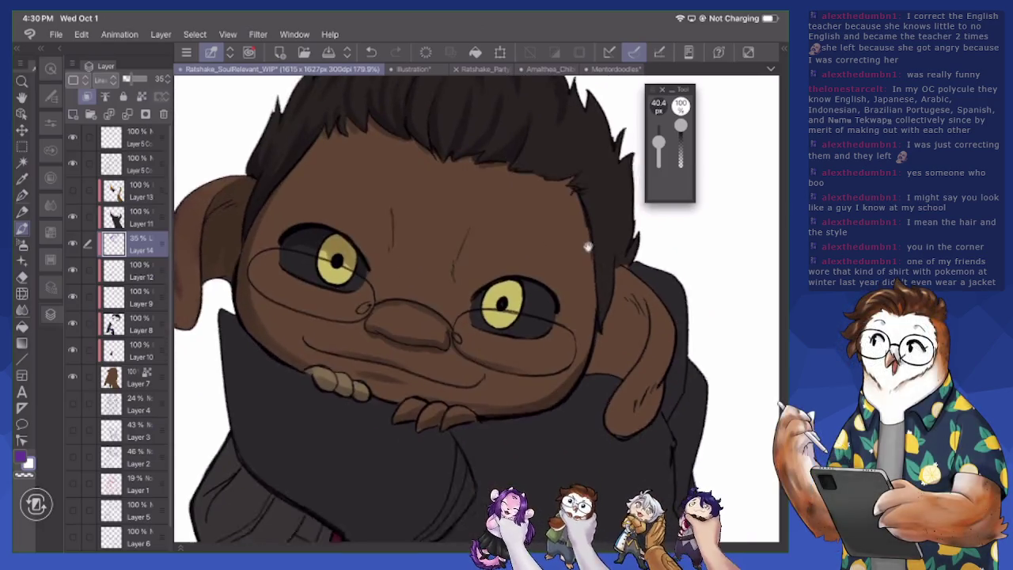
# Zoom in, undo a stroke under the mouth, and paint a small shadow under the nose
pyautogui.scroll(3, 475, 309)
pyautogui.moveTo(474, 308); pyautogui.dragTo(542, 305)
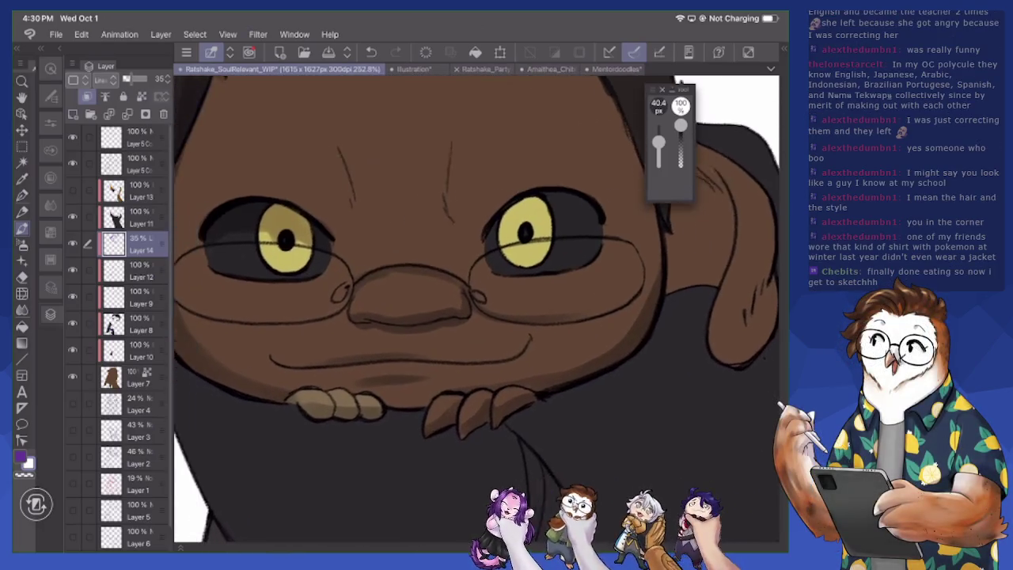
pyautogui.moveTo(415, 384); pyautogui.dragTo(466, 386)
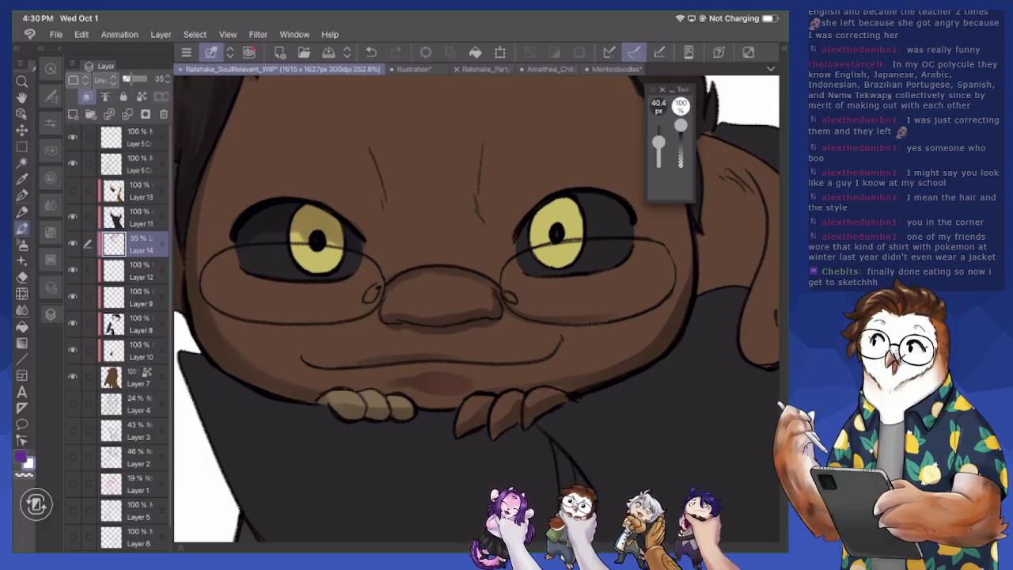
pyautogui.hotkey('ctrl', 'z')
pyautogui.moveTo(658, 143); pyautogui.dragTo(658, 149)
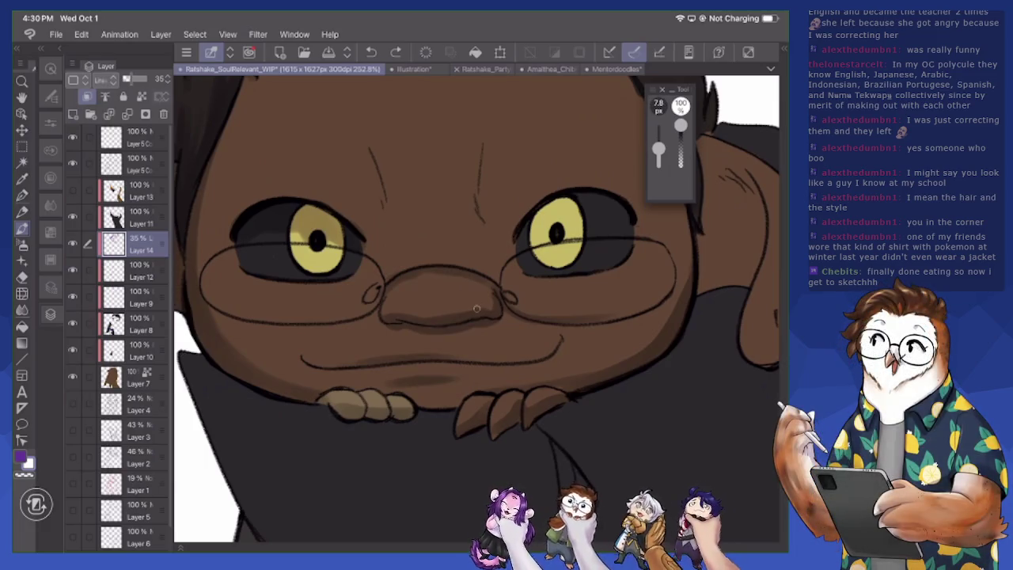
pyautogui.press(']')
pyautogui.press(']')
pyautogui.press(']')
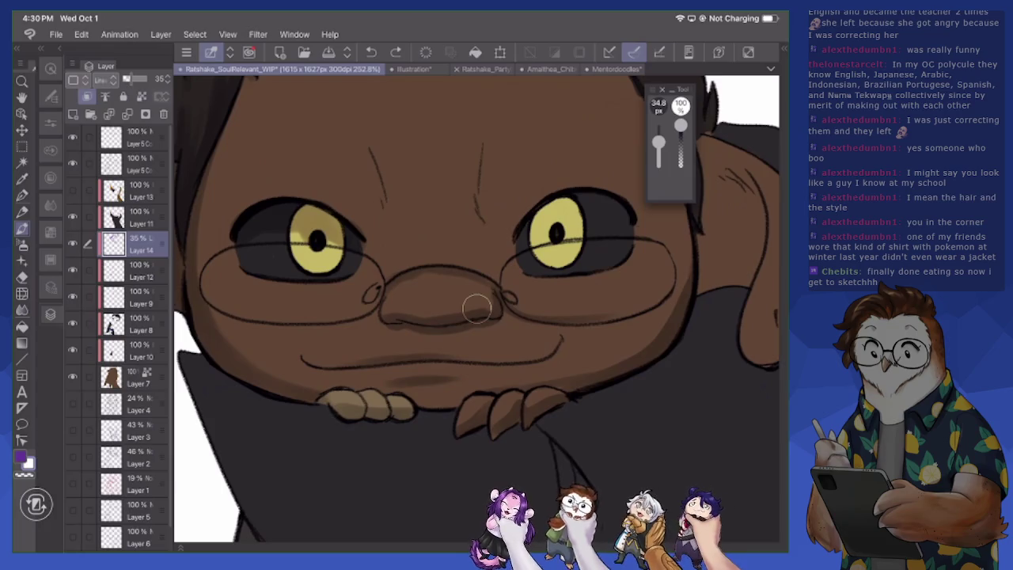
pyautogui.moveTo(443, 311); pyautogui.dragTo(458, 311)
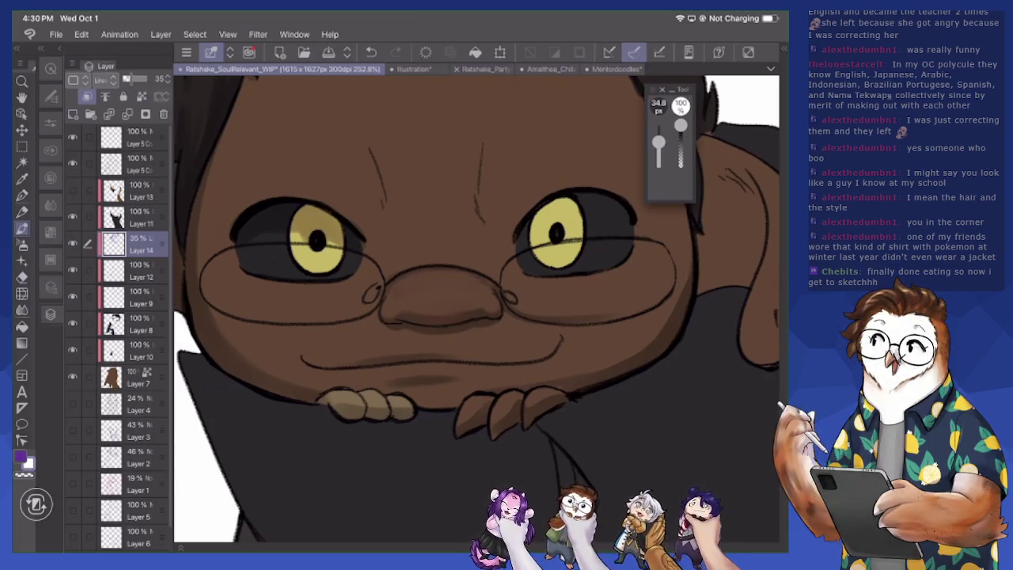
# At 19.1 px brush size, add a faint white highlight along the nose's left side
pyautogui.press('[')
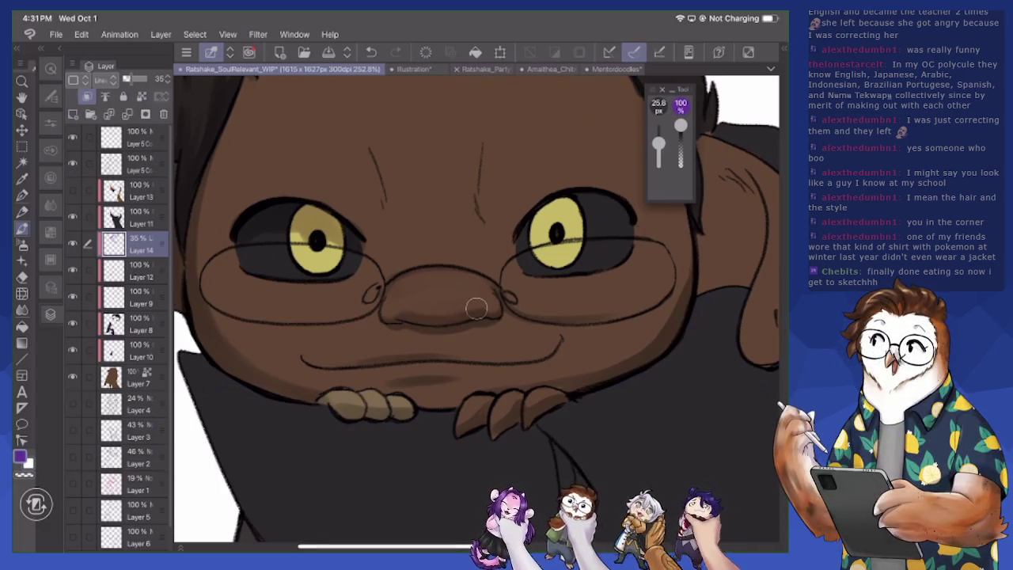
pyautogui.scroll(2, 475, 307)
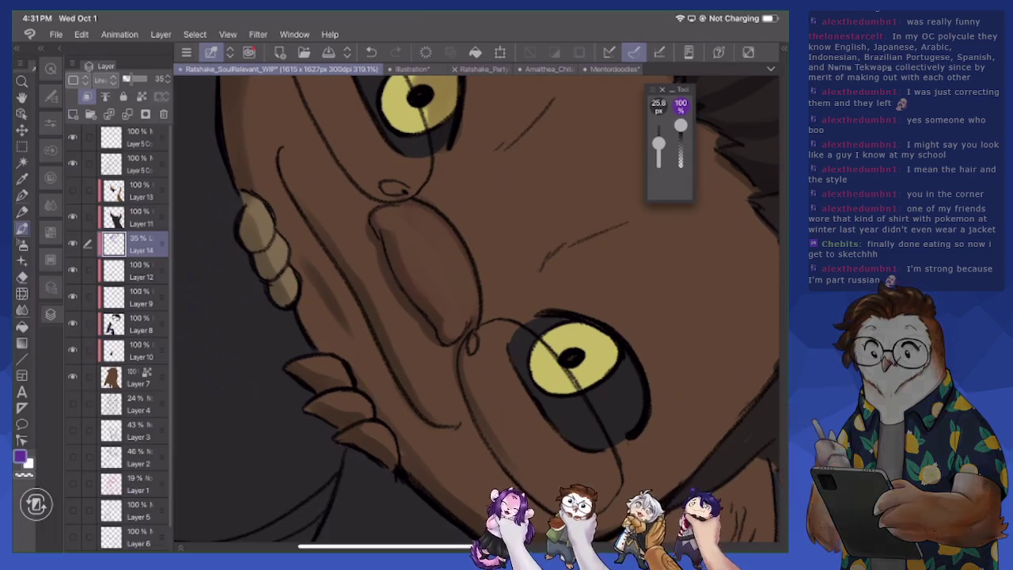
pyautogui.press('[')
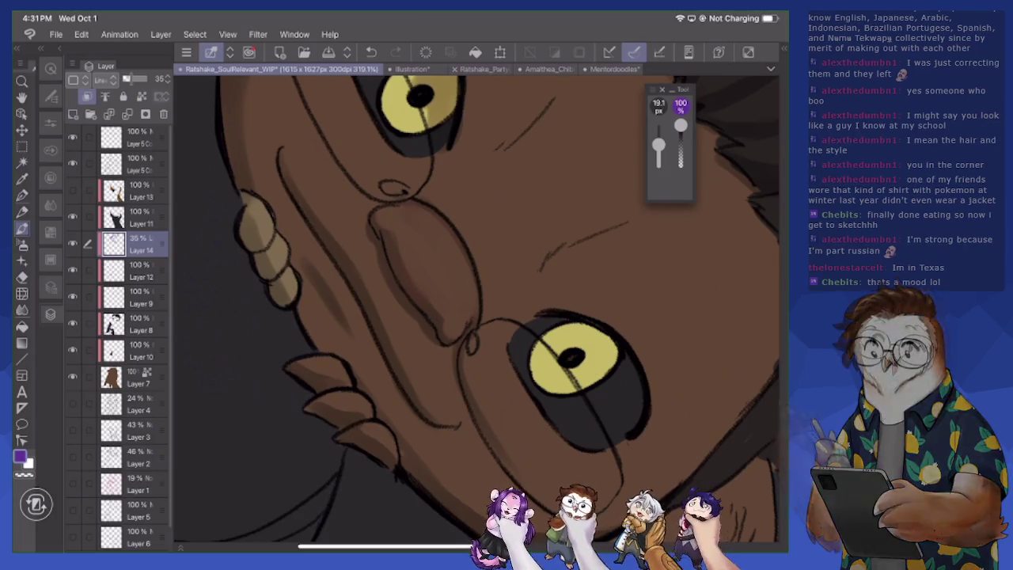
pyautogui.press('x')
pyautogui.moveTo(372, 298); pyautogui.dragTo(431, 415)
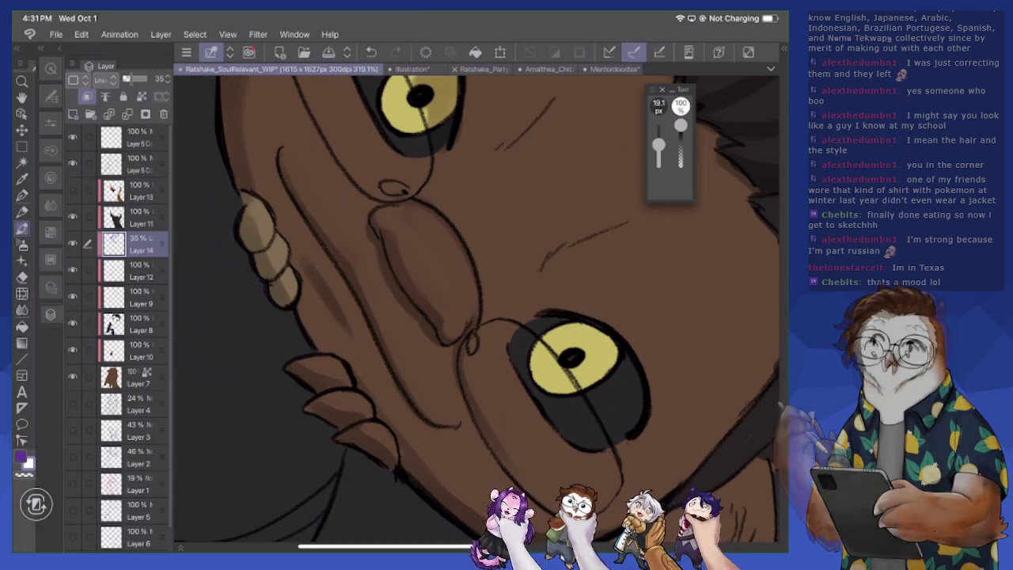
pyautogui.scroll(-2, 475, 309)
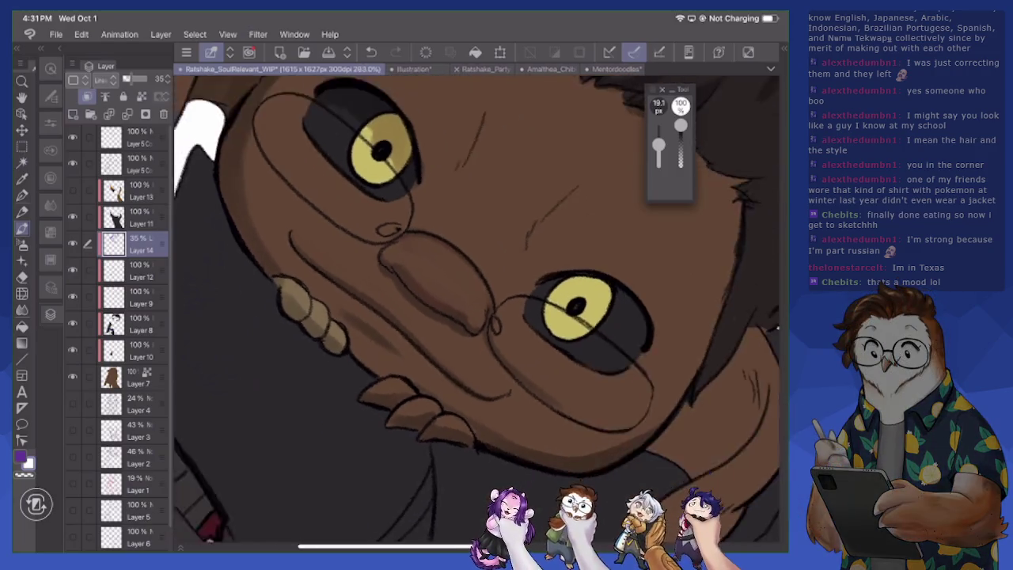
# With a 47 px brush, shade the top of the ear darker, then lighten it slightly
pyautogui.scroll(-5, 474, 308)
pyautogui.scroll(-2, 474, 308)
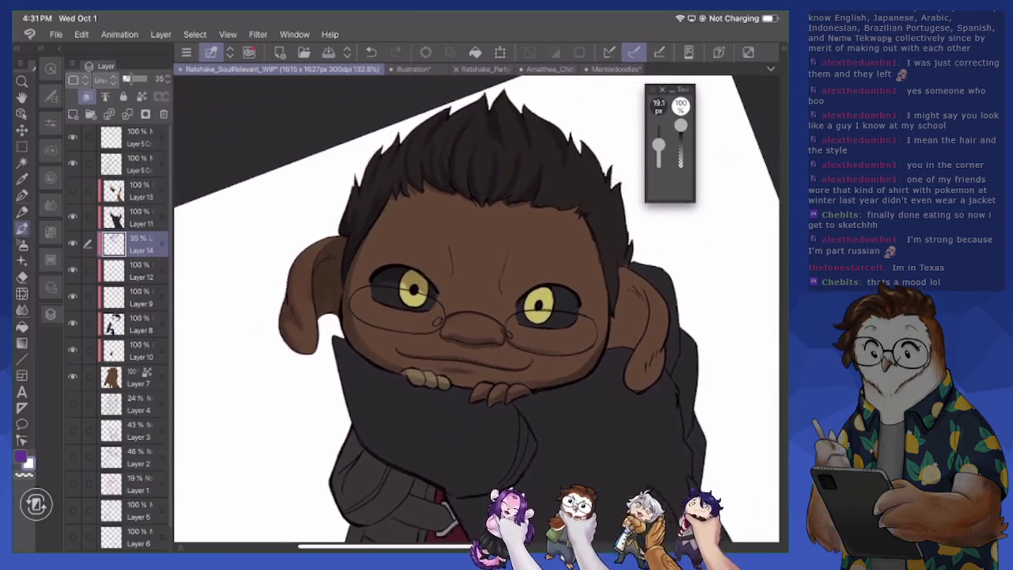
pyautogui.scroll(-2, 475, 309)
pyautogui.scroll(-1, 475, 309)
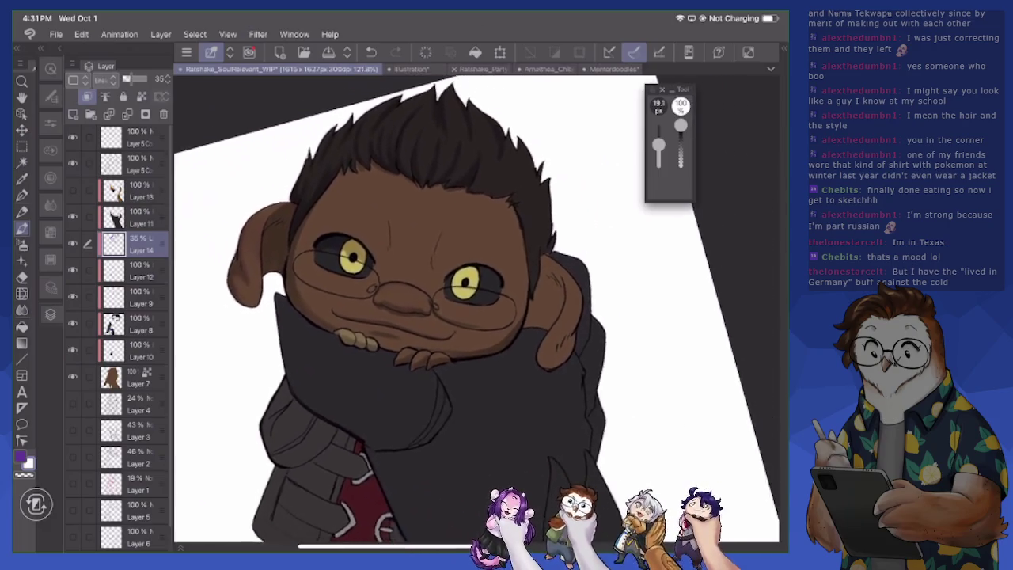
pyautogui.moveTo(443, 316); pyautogui.dragTo(482, 304)
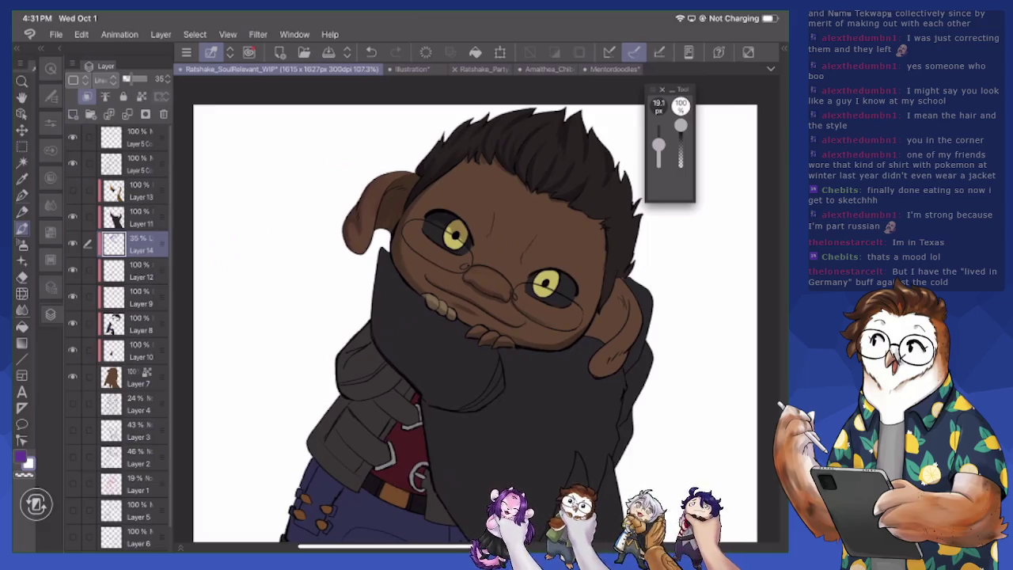
pyautogui.scroll(5, 474, 308)
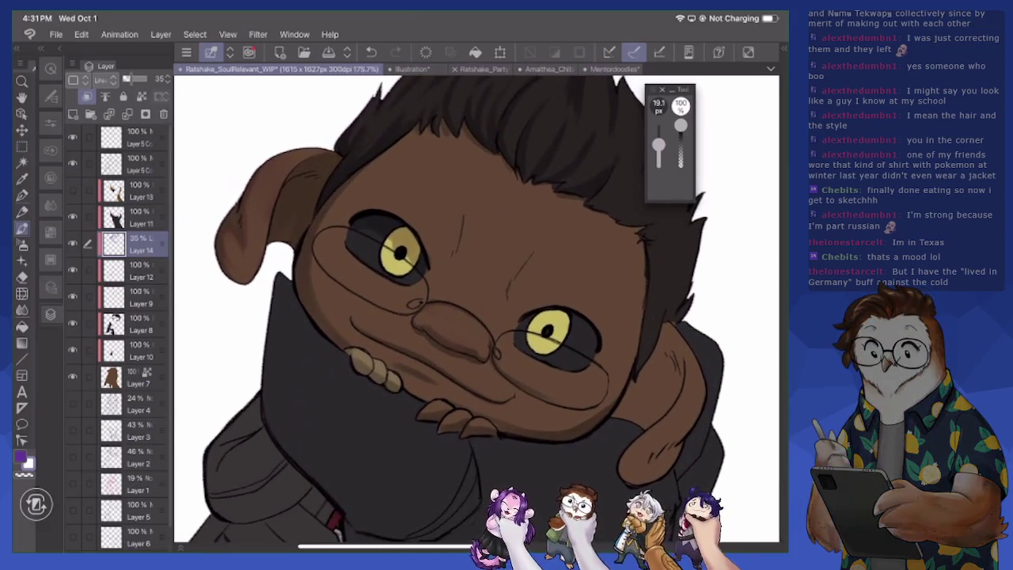
pyautogui.scroll(3, 475, 309)
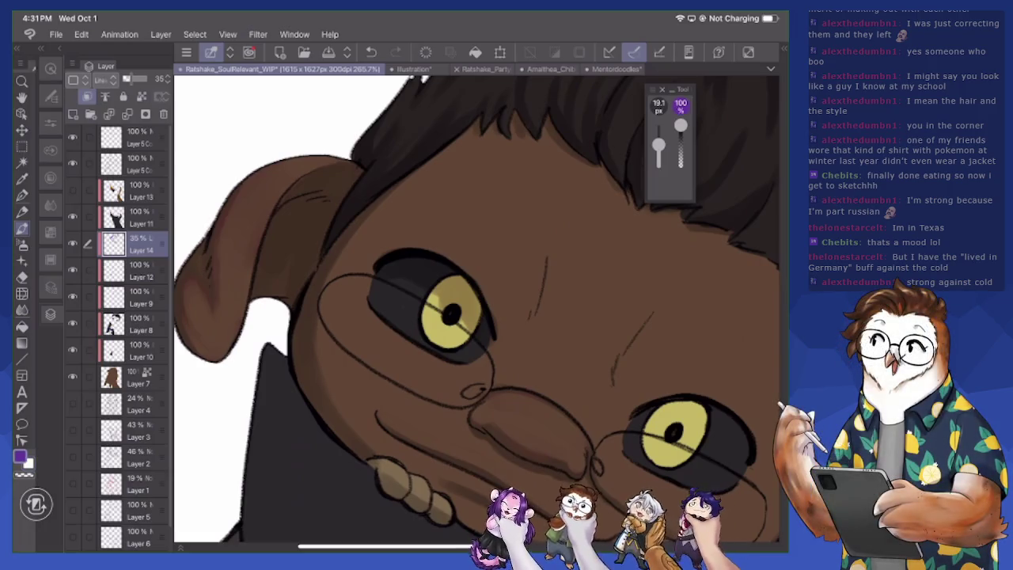
pyautogui.press(']')
pyautogui.press(']')
pyautogui.press(']')
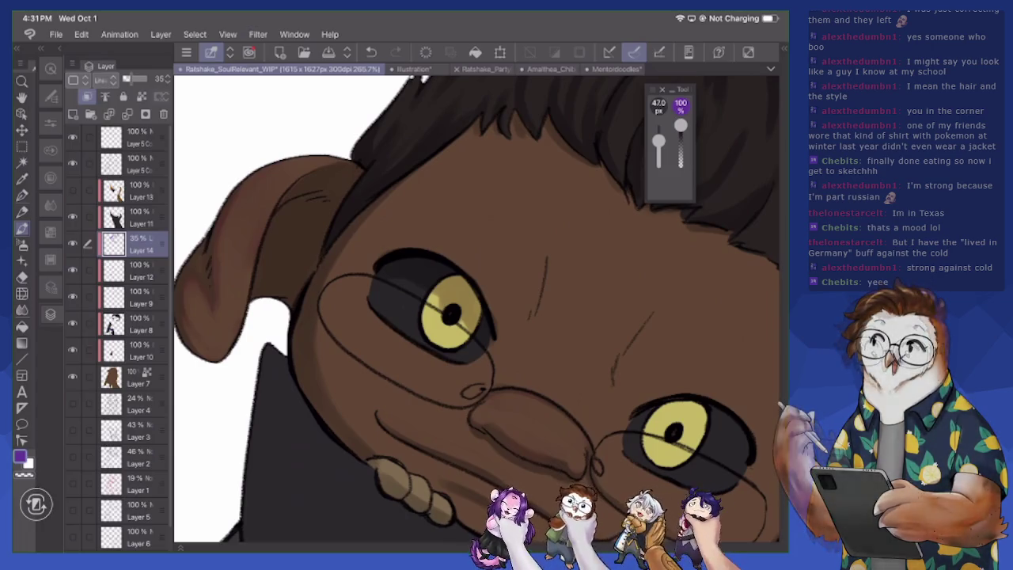
pyautogui.moveTo(336, 160)
pyautogui.mouseDown()
pyautogui.moveTo(281, 180)
pyautogui.moveTo(250, 223)
pyautogui.mouseUp()
pyautogui.press('x')
pyautogui.moveTo(300, 163)
pyautogui.mouseDown()
pyautogui.moveTo(255, 193)
pyautogui.moveTo(306, 180)
pyautogui.mouseUp()
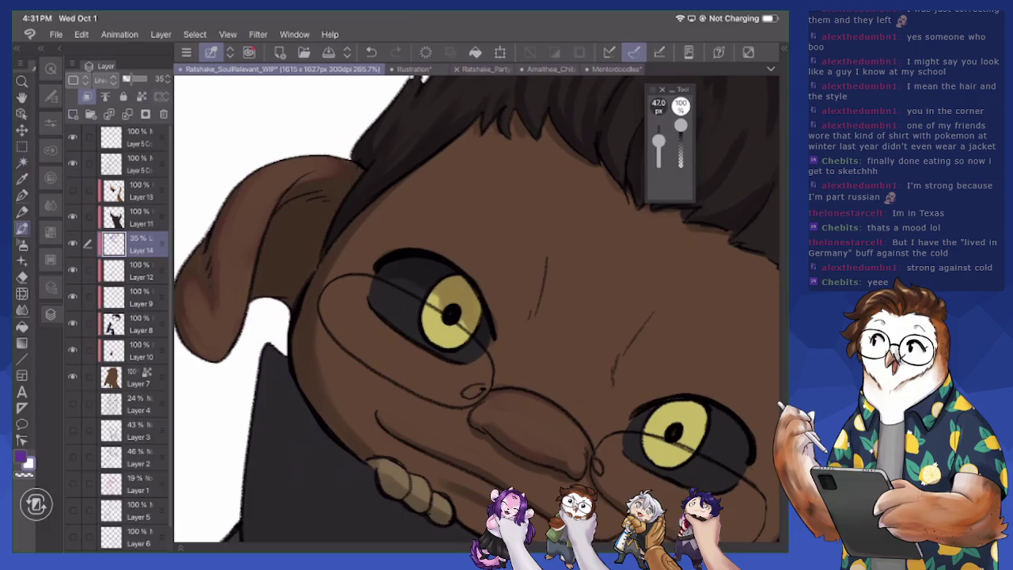
# Paint darker shading over the ear and neck
pyautogui.moveTo(475, 356); pyautogui.dragTo(443, 277)
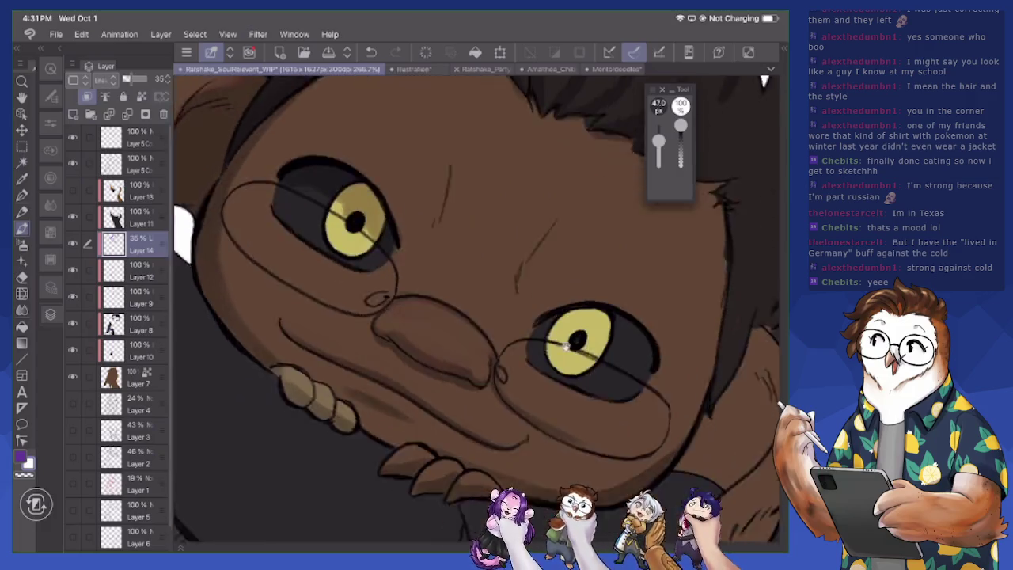
pyautogui.moveTo(475, 317); pyautogui.dragTo(340, 332)
pyautogui.moveTo(474, 227)
pyautogui.mouseDown()
pyautogui.moveTo(452, 266)
pyautogui.moveTo(471, 259)
pyautogui.mouseUp()
pyautogui.moveTo(500, 149); pyautogui.dragTo(463, 222)
pyautogui.moveTo(506, 130); pyautogui.dragTo(472, 210)
pyautogui.moveTo(458, 269); pyautogui.dragTo(391, 381)
pyautogui.moveTo(440, 350)
pyautogui.mouseDown()
pyautogui.moveTo(386, 390)
pyautogui.moveTo(432, 405)
pyautogui.mouseUp()
pyautogui.moveTo(486, 272)
pyautogui.mouseDown()
pyautogui.moveTo(451, 375)
pyautogui.moveTo(448, 338)
pyautogui.moveTo(430, 348)
pyautogui.mouseUp()
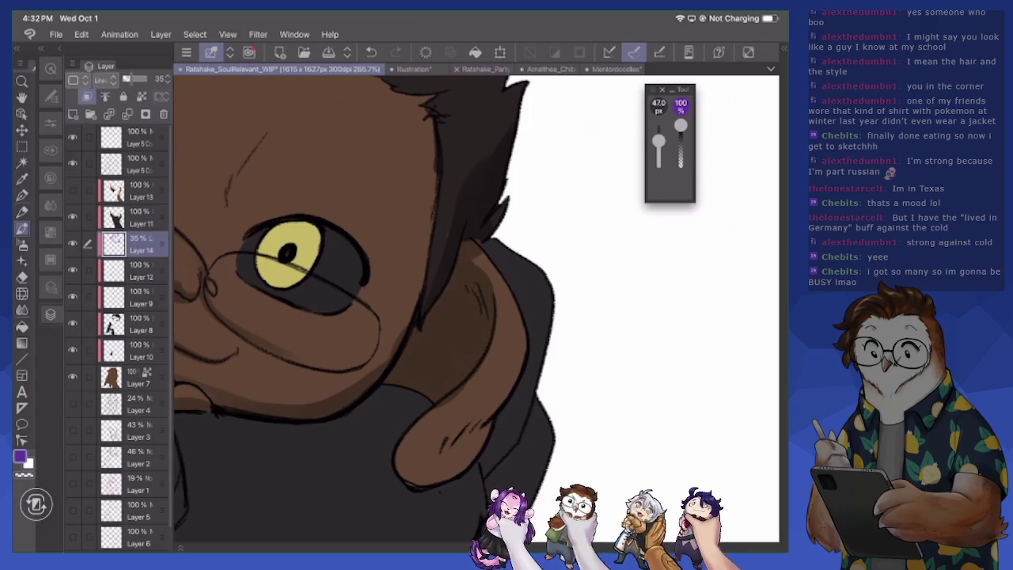
# Shade along the hair edge beside the face
pyautogui.moveTo(429, 231); pyautogui.dragTo(411, 308)
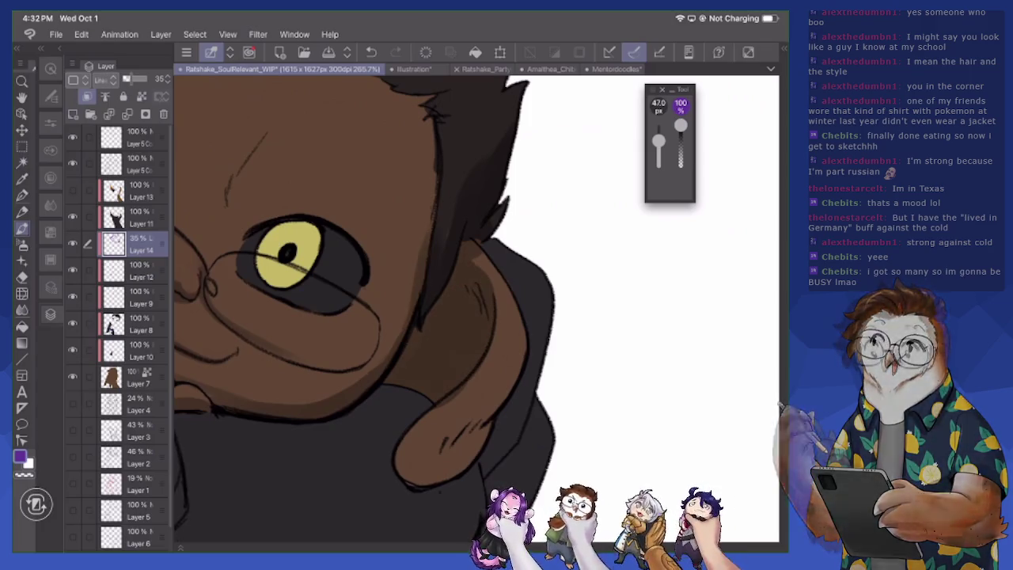
pyautogui.moveTo(439, 182); pyautogui.dragTo(411, 290)
pyautogui.moveTo(435, 155); pyautogui.dragTo(422, 207)
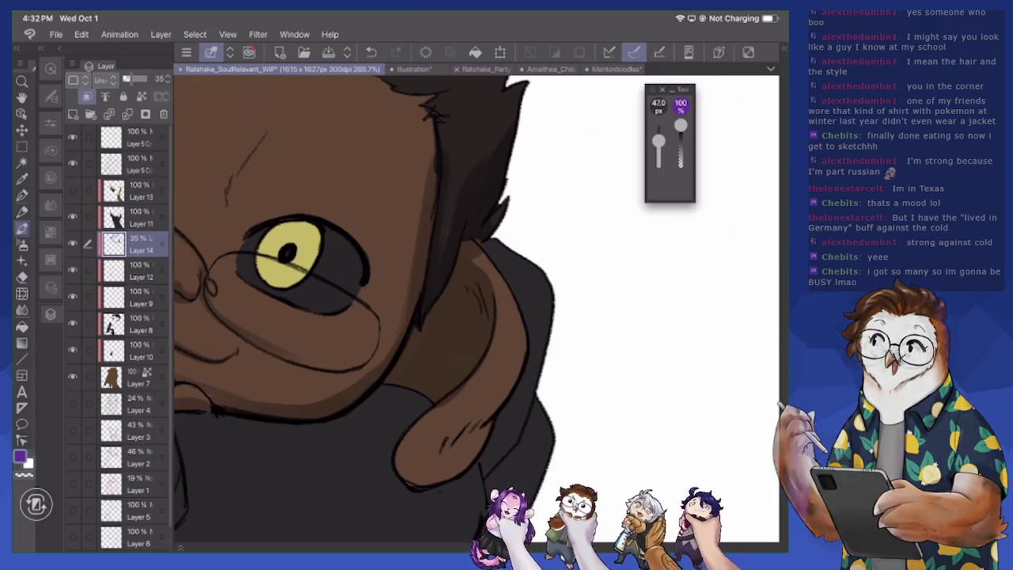
pyautogui.press('e')
pyautogui.scroll(-2, 475, 309)
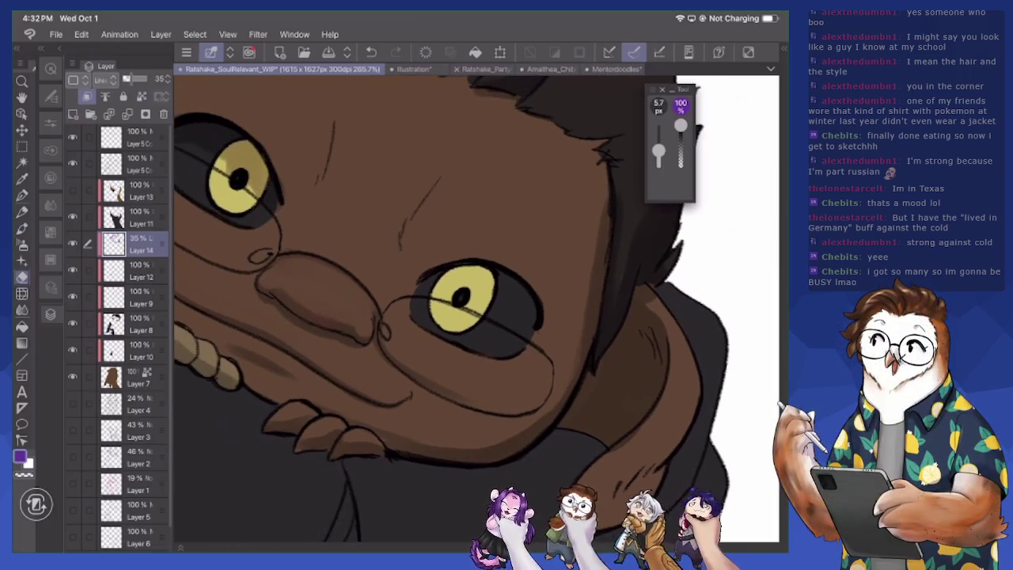
# Resize the eraser, return to the brush, and darken the right eye's upper eyelid line
pyautogui.moveTo(658, 155); pyautogui.dragTo(658, 144)
pyautogui.press('b')
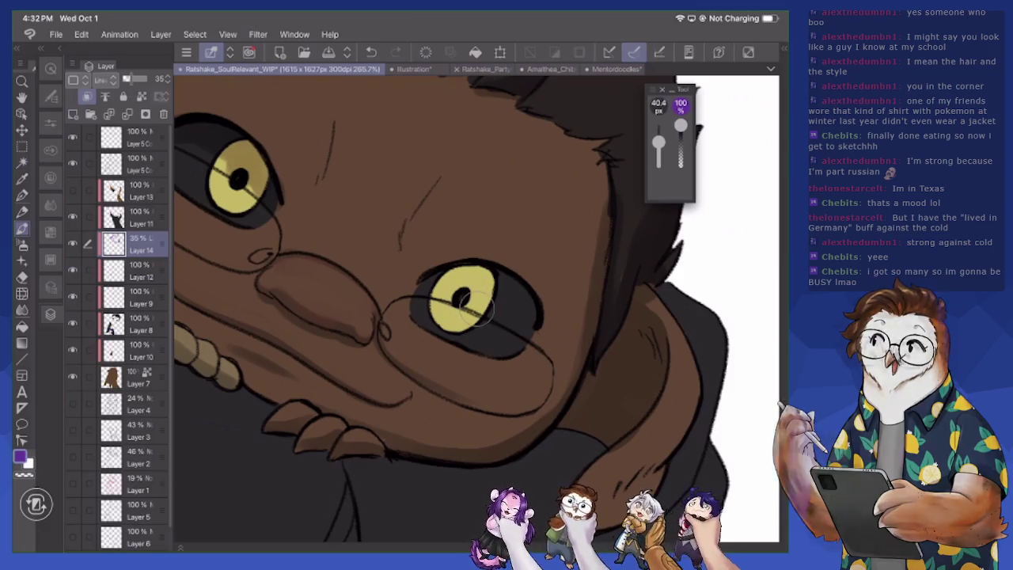
pyautogui.moveTo(460, 280)
pyautogui.mouseDown()
pyautogui.moveTo(522, 296)
pyautogui.moveTo(533, 320)
pyautogui.mouseUp()
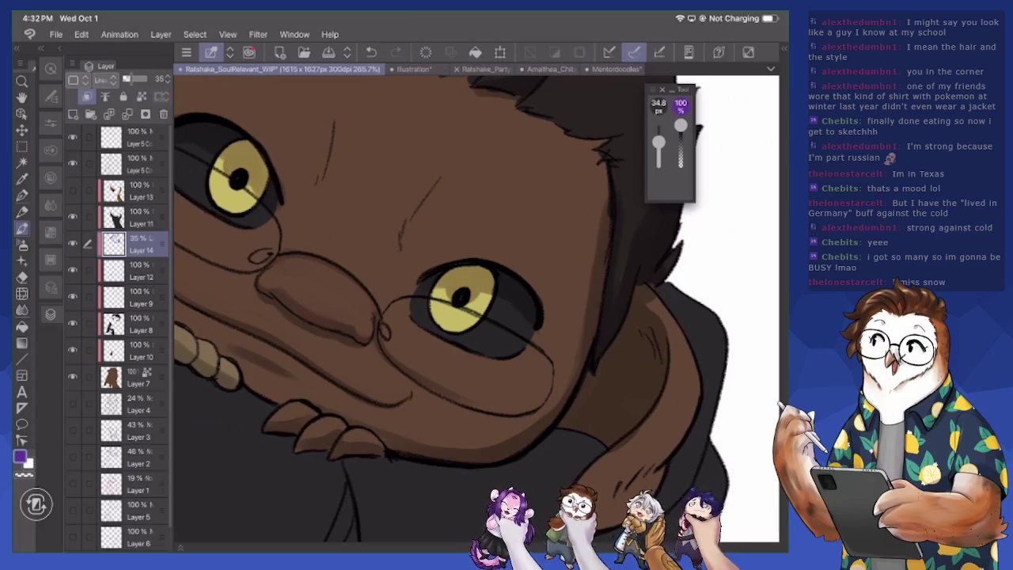
pyautogui.scroll(2, 622, 450)
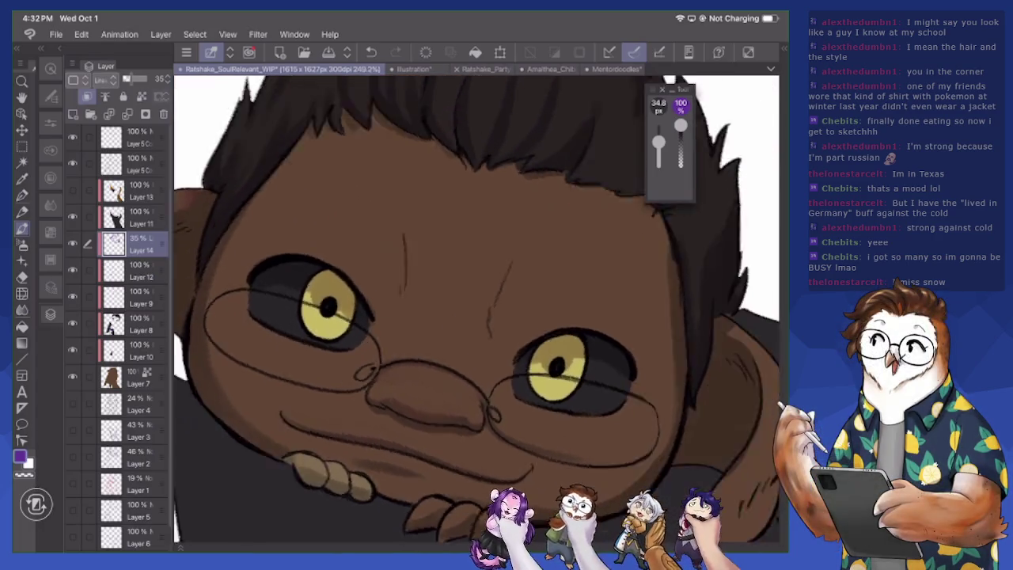
pyautogui.moveTo(622, 449); pyautogui.dragTo(587, 79)
pyautogui.scroll(1, 587, 78)
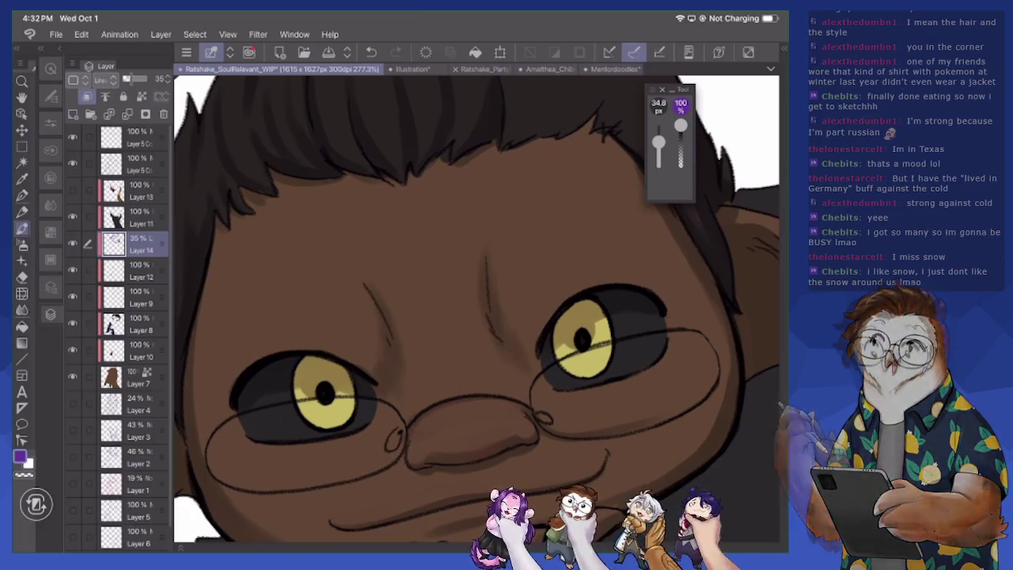
pyautogui.scroll(-3, 475, 309)
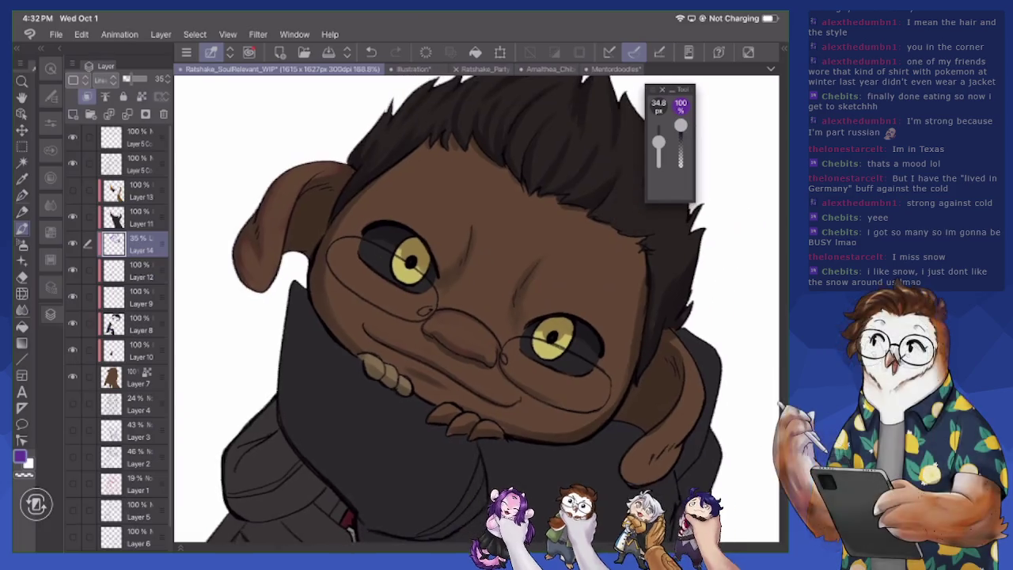
pyautogui.scroll(2, 475, 308)
pyautogui.scroll(1, 475, 309)
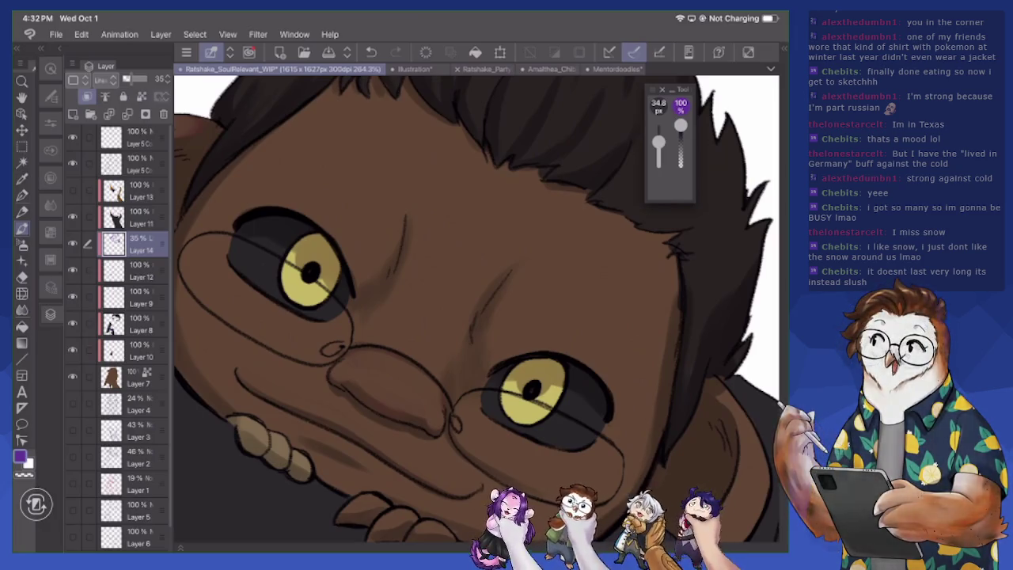
pyautogui.moveTo(395, 316); pyautogui.dragTo(556, 362)
pyautogui.moveTo(475, 316); pyautogui.dragTo(474, 334)
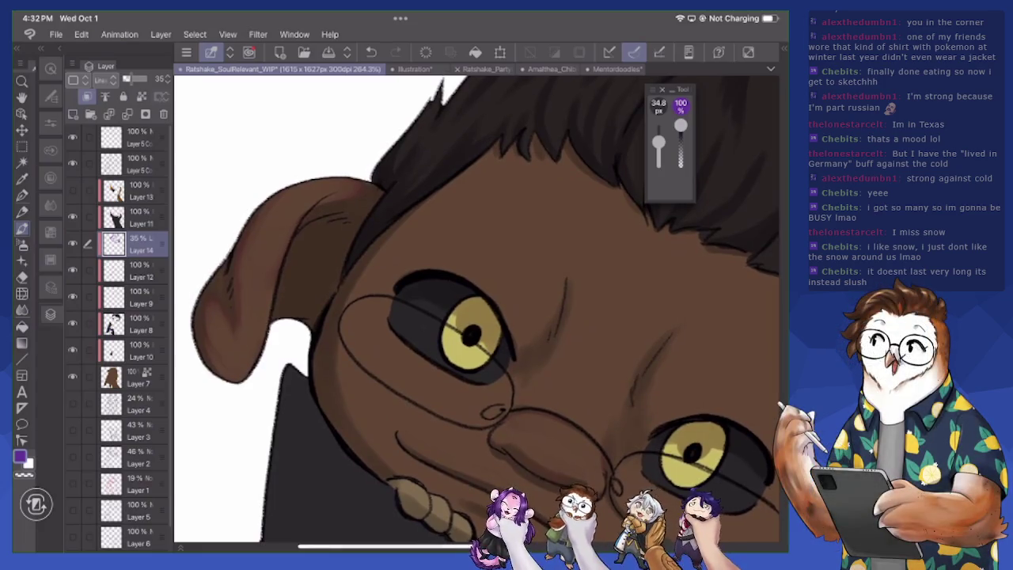
pyautogui.scroll(-10, 475, 308)
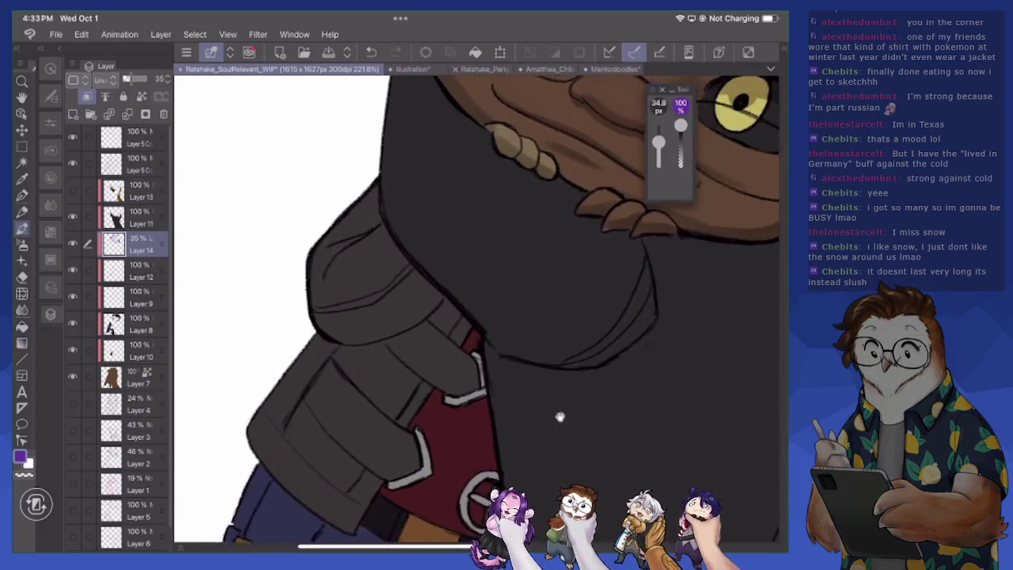
# Shade the lower jacket, left trouser leg, red shirt and collar area
pyautogui.moveTo(304, 338)
pyautogui.mouseDown()
pyautogui.moveTo(392, 417)
pyautogui.moveTo(368, 472)
pyautogui.mouseUp()
pyautogui.moveTo(261, 399); pyautogui.dragTo(348, 474)
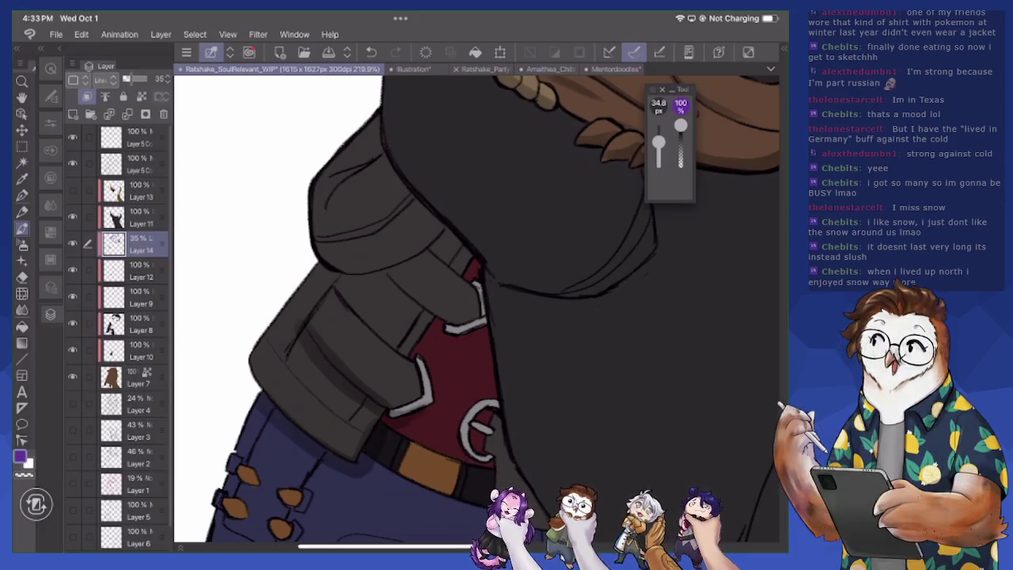
pyautogui.moveTo(414, 319); pyautogui.dragTo(435, 345)
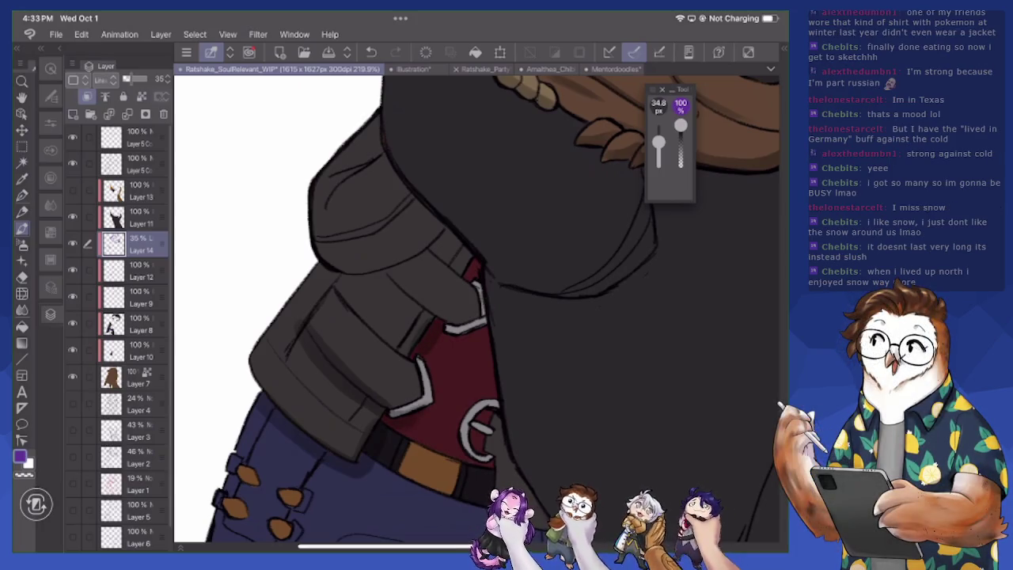
pyautogui.moveTo(461, 254)
pyautogui.mouseDown()
pyautogui.moveTo(468, 268)
pyautogui.moveTo(455, 268)
pyautogui.mouseUp()
# Shade the jacket below the collar and beside the red shirt
pyautogui.moveTo(328, 279)
pyautogui.mouseDown()
pyautogui.moveTo(435, 216)
pyautogui.moveTo(416, 254)
pyautogui.moveTo(448, 226)
pyautogui.moveTo(467, 252)
pyautogui.mouseUp()
pyautogui.moveTo(335, 257); pyautogui.dragTo(427, 210)
pyautogui.moveTo(324, 201); pyautogui.dragTo(375, 149)
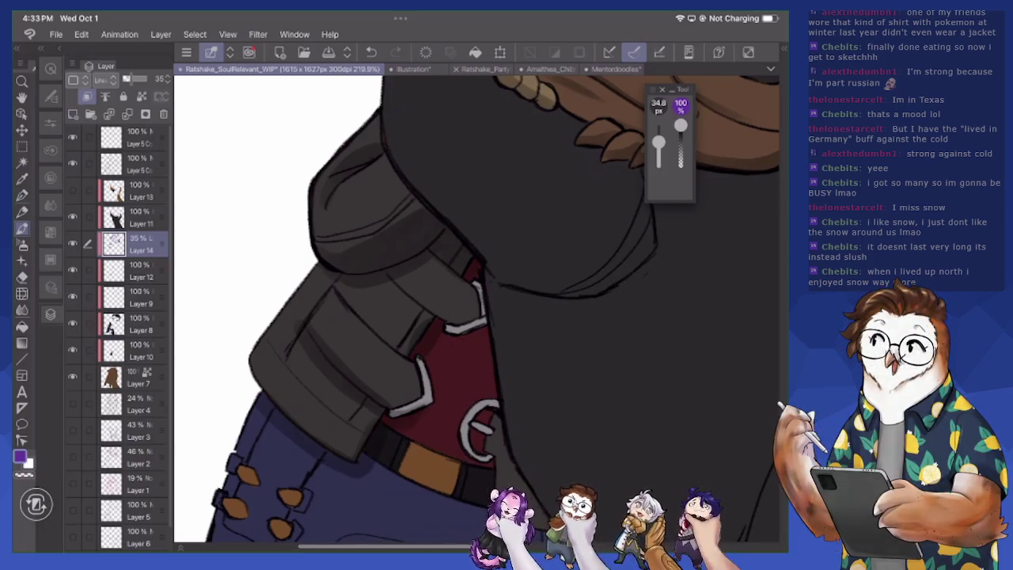
pyautogui.moveTo(325, 253); pyautogui.dragTo(386, 226)
pyautogui.moveTo(318, 230); pyautogui.dragTo(360, 224)
pyautogui.moveTo(432, 272)
pyautogui.mouseDown()
pyautogui.moveTo(449, 261)
pyautogui.moveTo(467, 285)
pyautogui.mouseUp()
pyautogui.moveTo(446, 332); pyautogui.dragTo(484, 324)
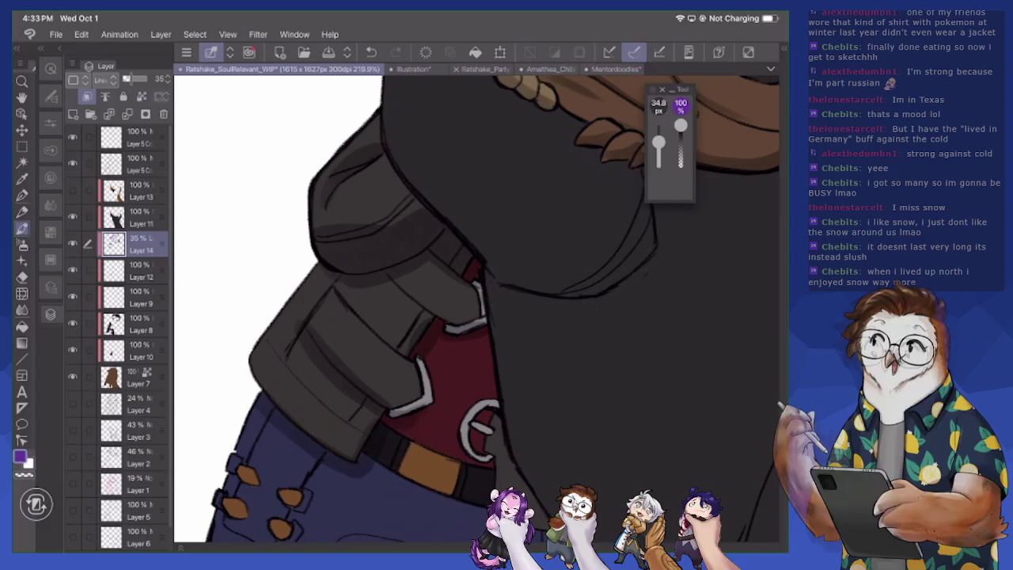
pyautogui.scroll(-2, 474, 309)
pyautogui.scroll(-1, 475, 308)
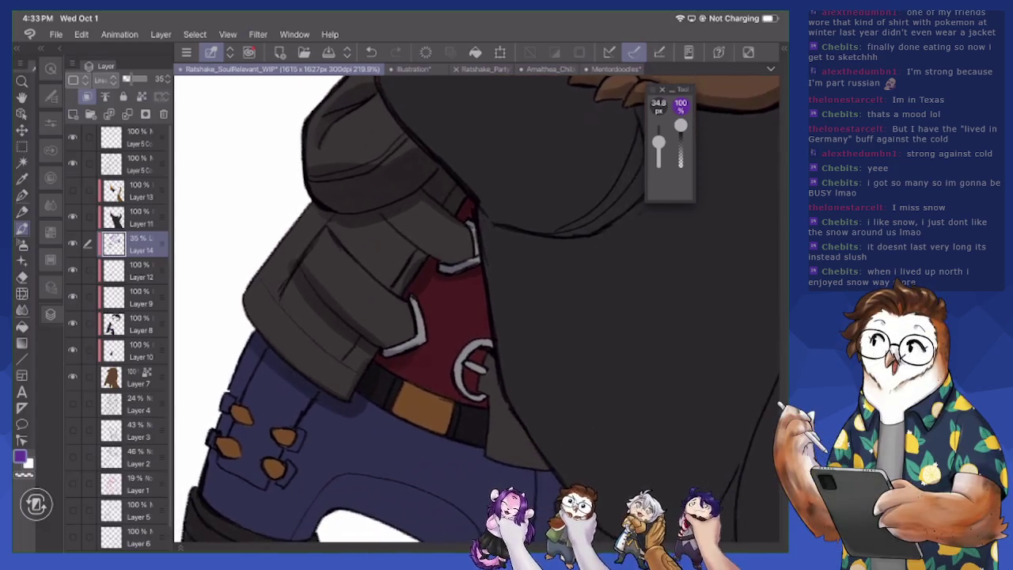
pyautogui.scroll(-1, 475, 309)
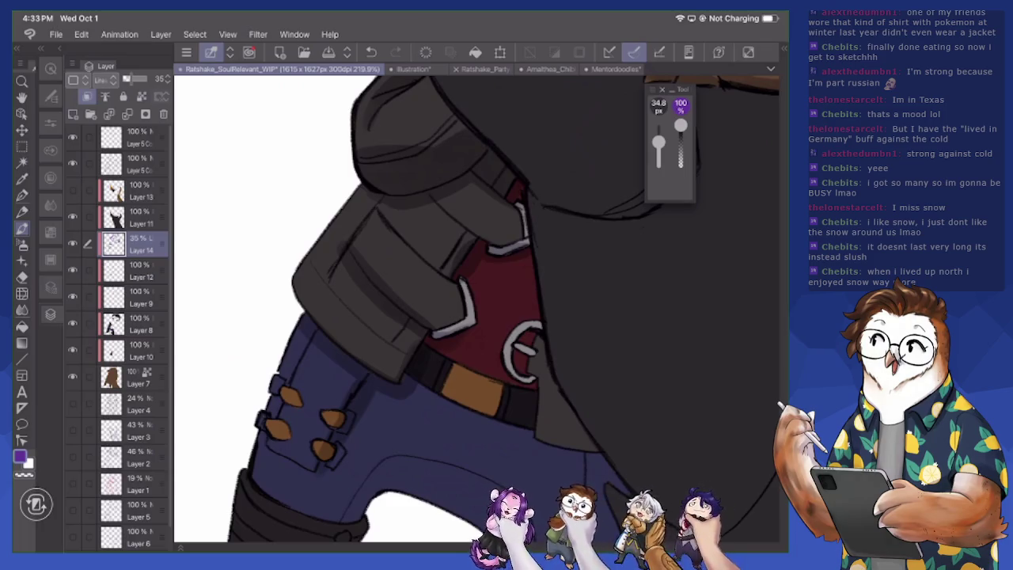
pyautogui.scroll(-2, 475, 308)
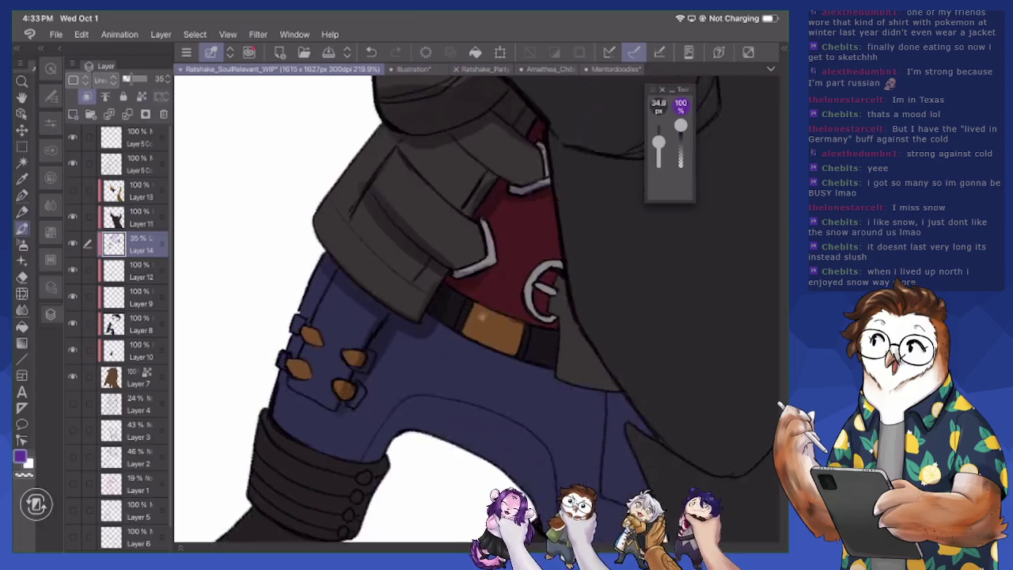
# Shade the left boot cuff
pyautogui.scroll(-4, 474, 308)
pyautogui.moveTo(325, 415); pyautogui.dragTo(378, 399)
pyautogui.moveTo(395, 360); pyautogui.dragTo(368, 391)
pyautogui.moveTo(384, 336)
pyautogui.mouseDown()
pyautogui.moveTo(423, 356)
pyautogui.moveTo(415, 332)
pyautogui.moveTo(468, 289)
pyautogui.moveTo(595, 411)
pyautogui.mouseUp()
# Shade the right trouser leg from the inner side down to the boot
pyautogui.moveTo(633, 272)
pyautogui.mouseDown()
pyautogui.moveTo(577, 370)
pyautogui.moveTo(562, 368)
pyautogui.mouseUp()
pyautogui.moveTo(610, 291); pyautogui.dragTo(561, 356)
pyautogui.moveTo(642, 264)
pyautogui.mouseDown()
pyautogui.moveTo(592, 412)
pyautogui.moveTo(631, 406)
pyautogui.moveTo(688, 450)
pyautogui.mouseUp()
pyautogui.moveTo(645, 372); pyautogui.dragTo(614, 413)
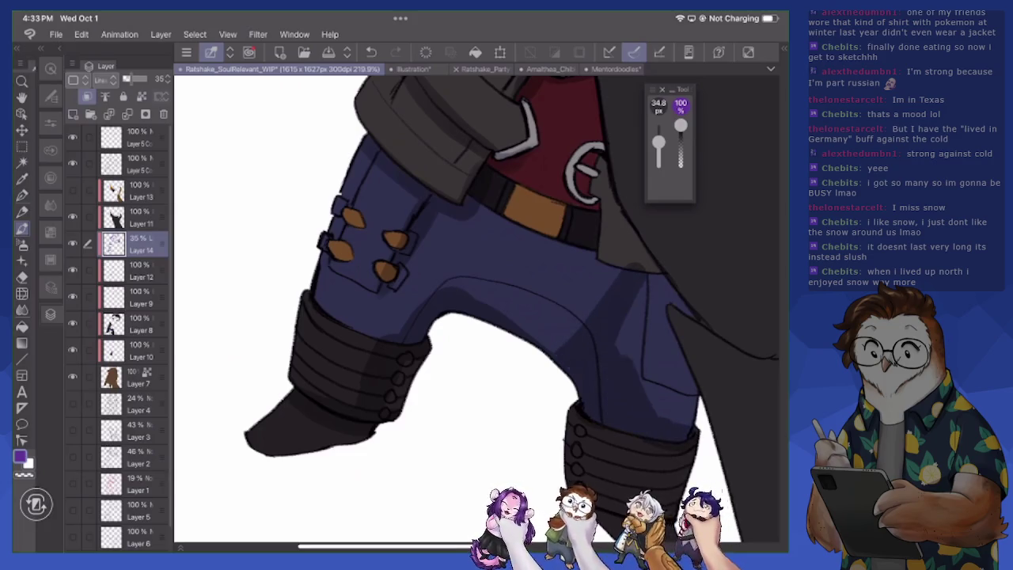
pyautogui.moveTo(672, 319); pyautogui.dragTo(625, 419)
pyautogui.moveTo(693, 286); pyautogui.dragTo(641, 402)
pyautogui.moveTo(661, 277)
pyautogui.mouseDown()
pyautogui.moveTo(649, 293)
pyautogui.moveTo(665, 313)
pyautogui.mouseUp()
pyautogui.moveTo(633, 253); pyautogui.dragTo(602, 266)
pyautogui.moveTo(655, 254); pyautogui.dragTo(595, 277)
pyautogui.moveTo(594, 257); pyautogui.dragTo(589, 268)
pyautogui.moveTo(601, 222); pyautogui.dragTo(592, 283)
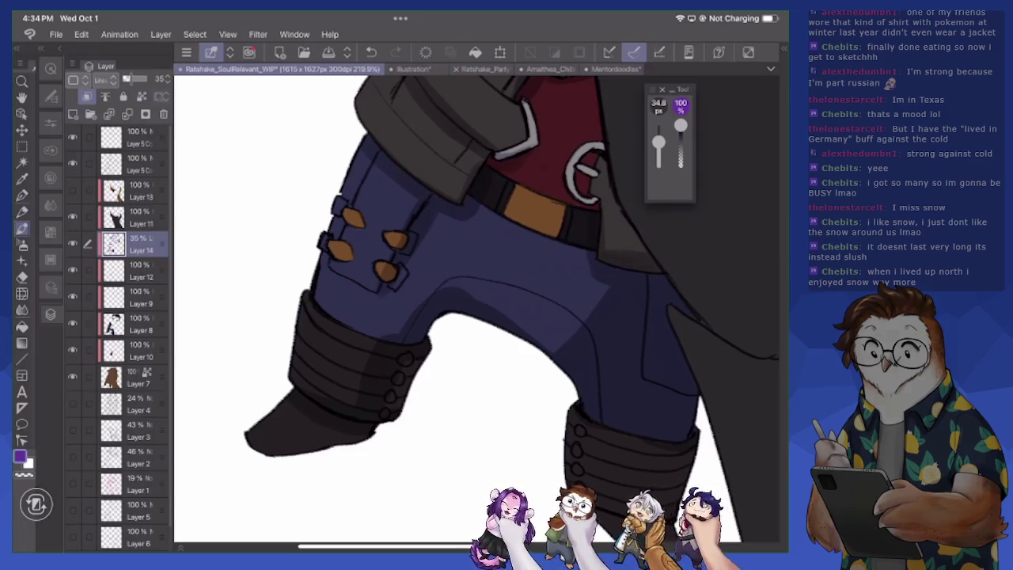
# Add dark shading near the belt, coat edge and just below the belt
pyautogui.moveTo(481, 205); pyautogui.dragTo(470, 218)
pyautogui.moveTo(469, 173); pyautogui.dragTo(454, 198)
pyautogui.moveTo(481, 156); pyautogui.dragTo(462, 176)
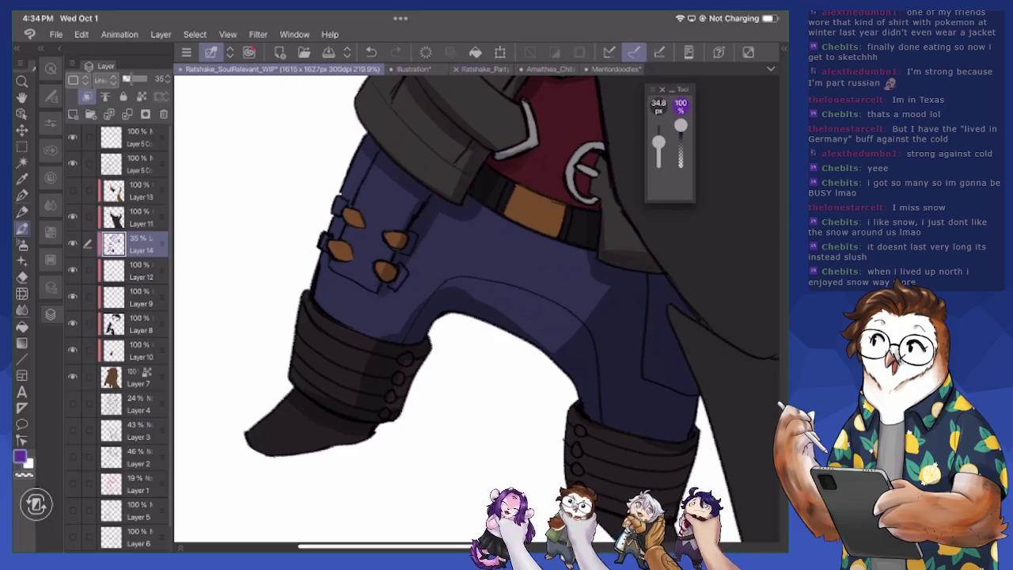
pyautogui.scroll(5, 475, 309)
pyautogui.moveTo(490, 416); pyautogui.dragTo(448, 443)
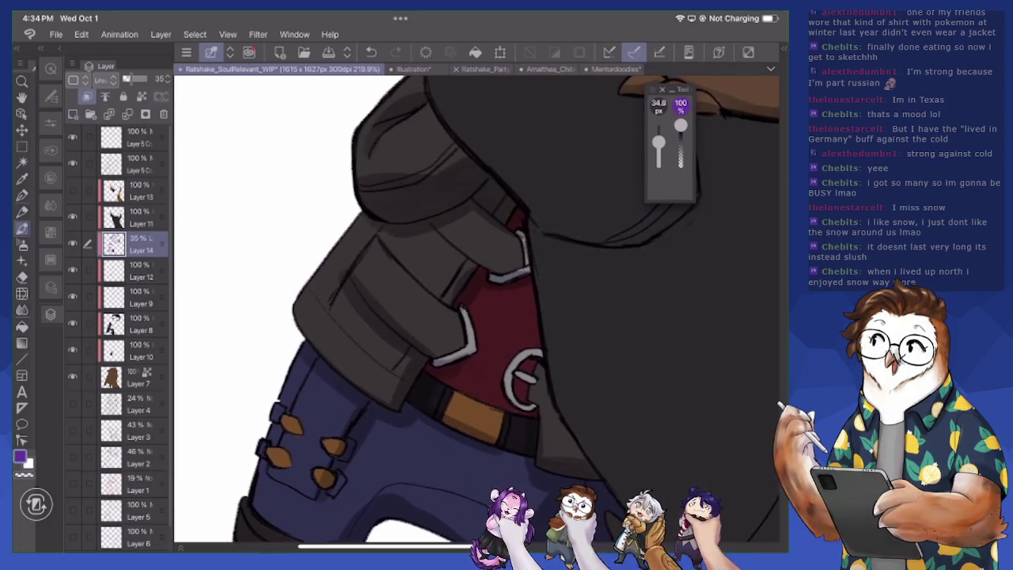
# At 19.1 px, draw thin dark lines on the collar edge, red shirt edge and silver clasp
pyautogui.press('[')
pyautogui.press('[')
pyautogui.press('[')
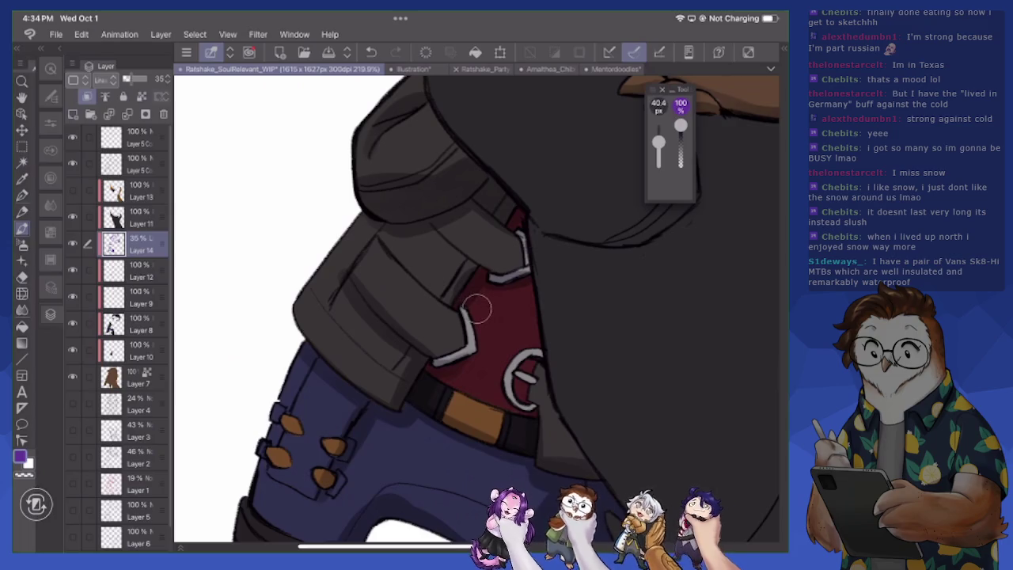
pyautogui.moveTo(472, 350)
pyautogui.mouseDown()
pyautogui.moveTo(441, 360)
pyautogui.moveTo(469, 395)
pyautogui.moveTo(480, 397)
pyautogui.moveTo(478, 387)
pyautogui.mouseUp()
pyautogui.moveTo(535, 286); pyautogui.dragTo(532, 322)
pyautogui.moveTo(528, 287); pyautogui.dragTo(526, 300)
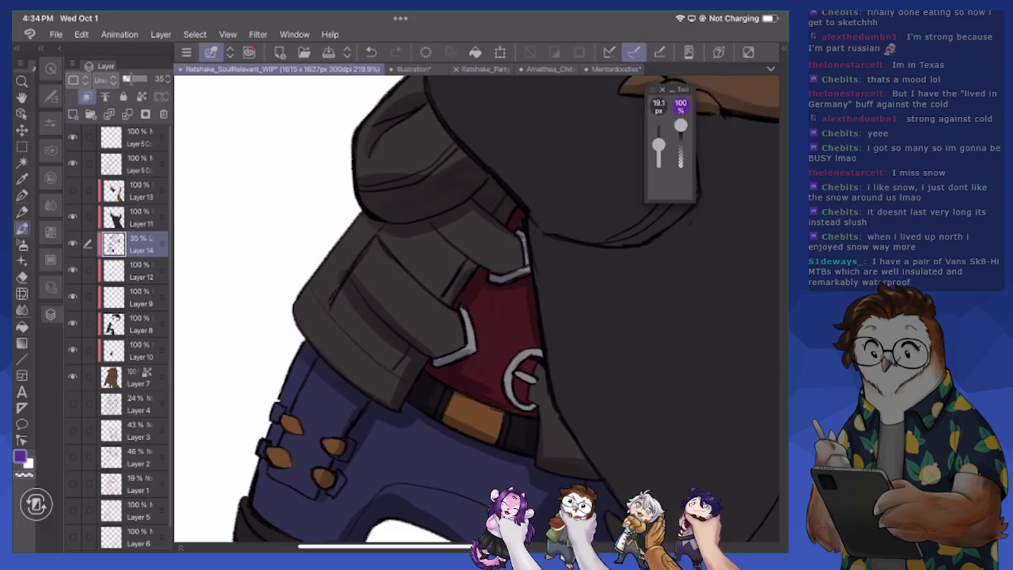
pyautogui.moveTo(524, 356)
pyautogui.mouseDown()
pyautogui.moveTo(542, 352)
pyautogui.moveTo(531, 377)
pyautogui.moveTo(549, 457)
pyautogui.mouseUp()
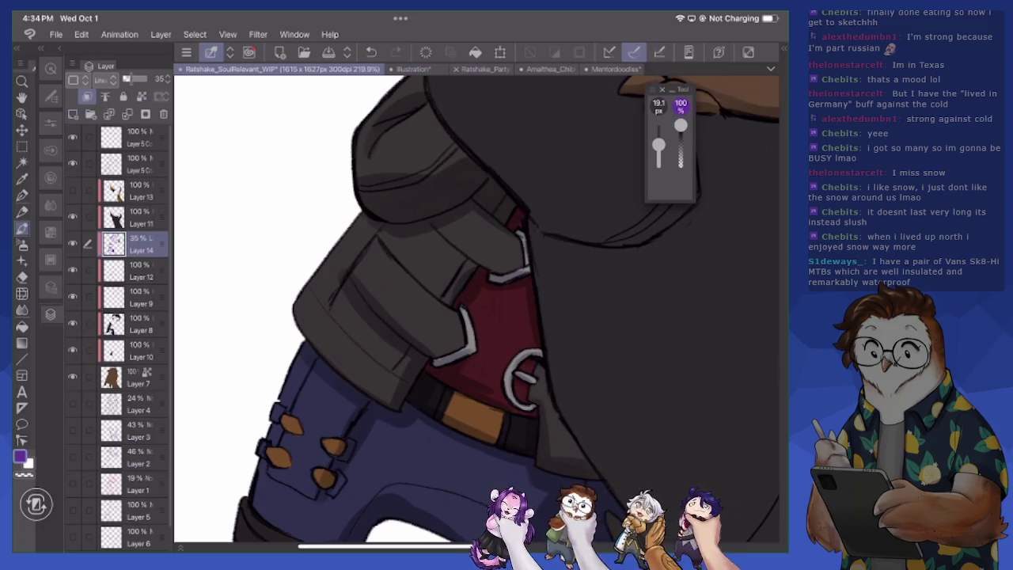
pyautogui.scroll(-2, 475, 308)
pyautogui.scroll(-2, 474, 308)
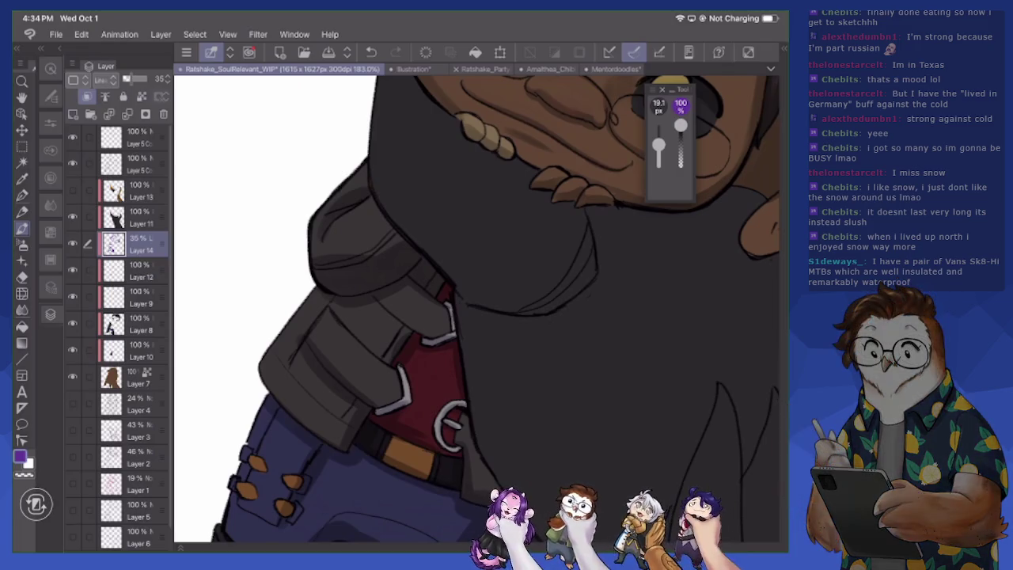
pyautogui.scroll(-3, 475, 308)
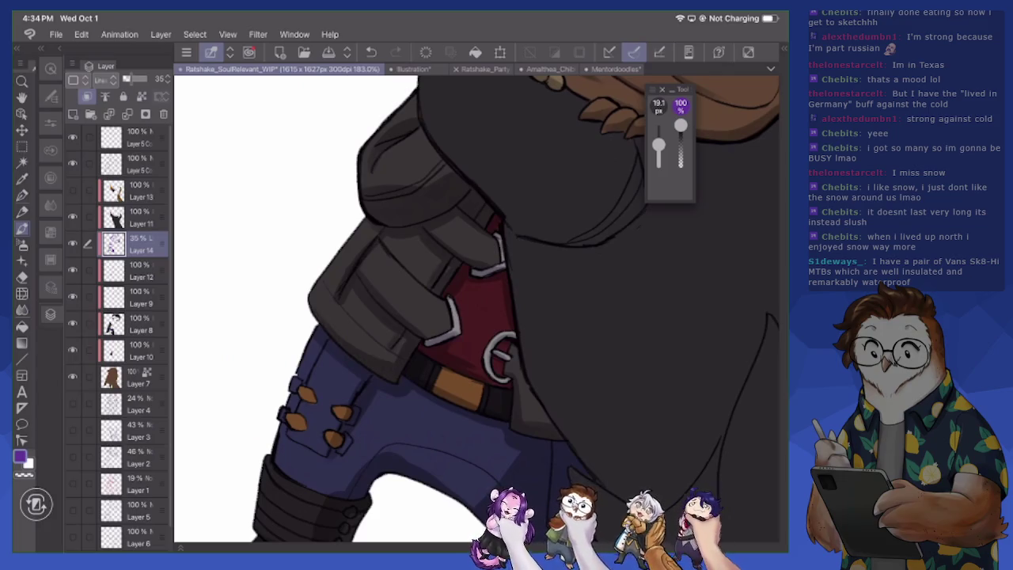
pyautogui.scroll(-5, 475, 309)
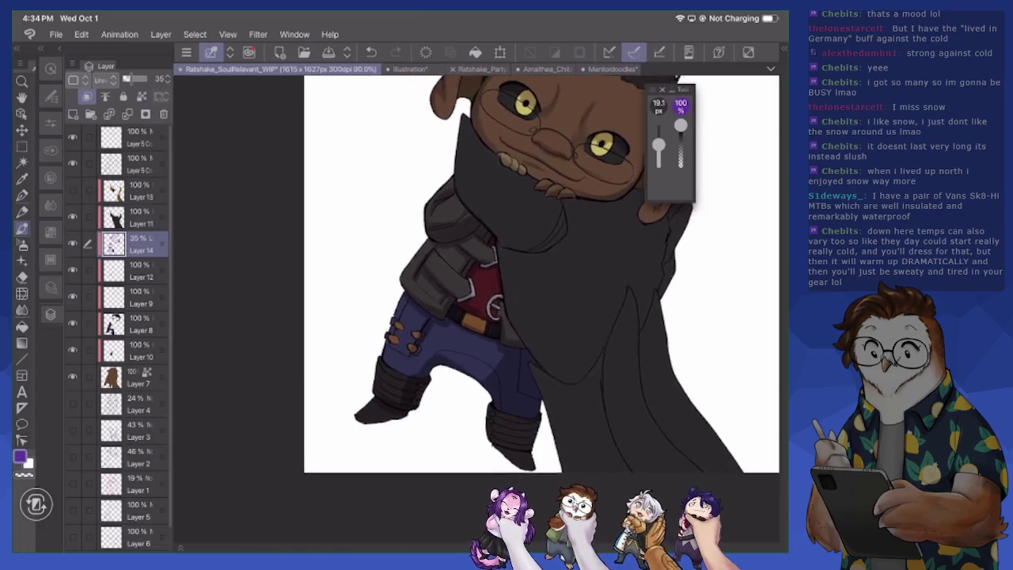
# With the soft airbrush, zoom into the face and draw a thin dark line down the ear's edge
pyautogui.scroll(-3, 487, 292)
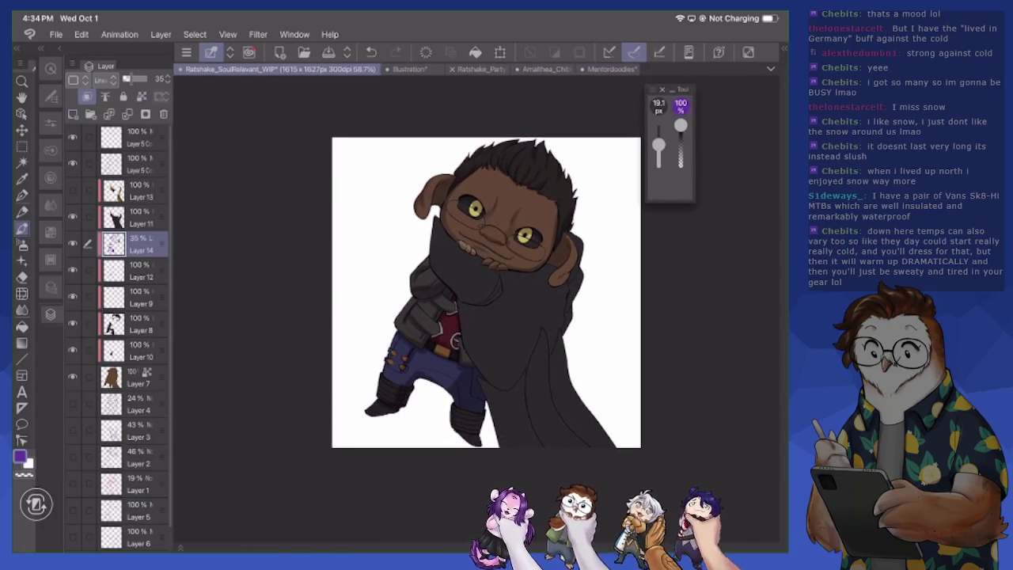
pyautogui.press('b')
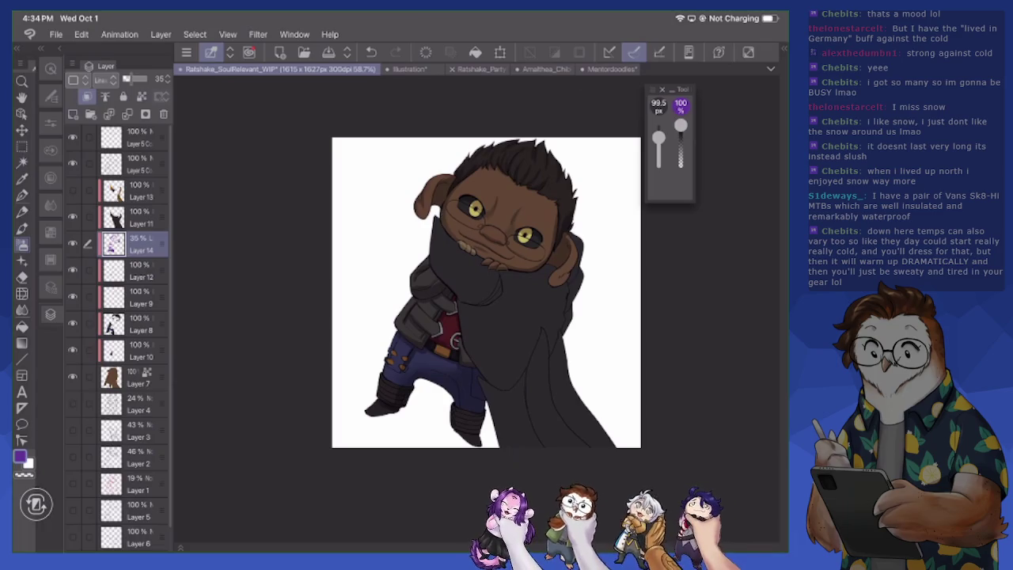
pyautogui.scroll(3, 494, 352)
pyautogui.scroll(3, 494, 352)
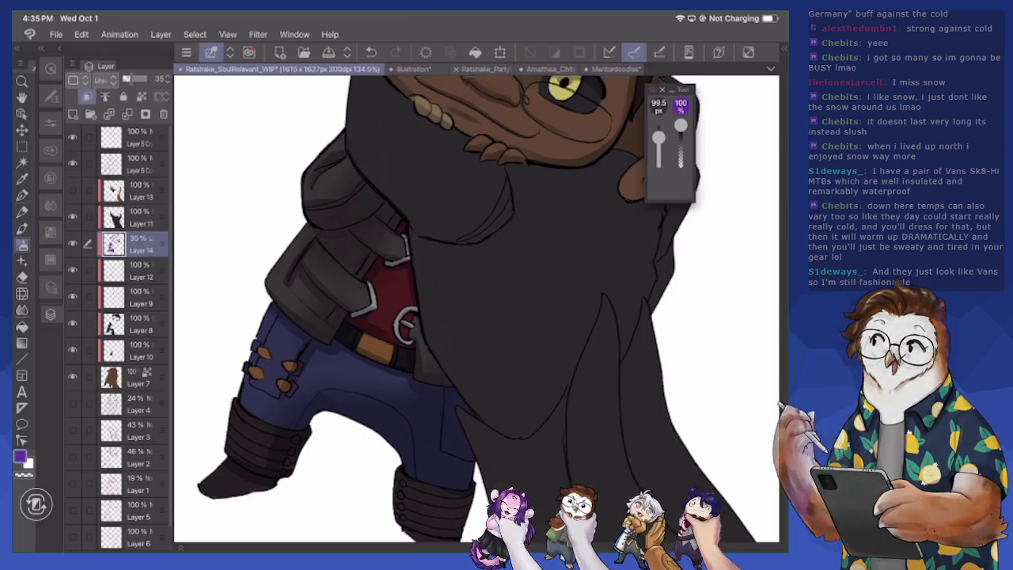
pyautogui.scroll(5, 474, 309)
pyautogui.moveTo(540, 255); pyautogui.dragTo(528, 315)
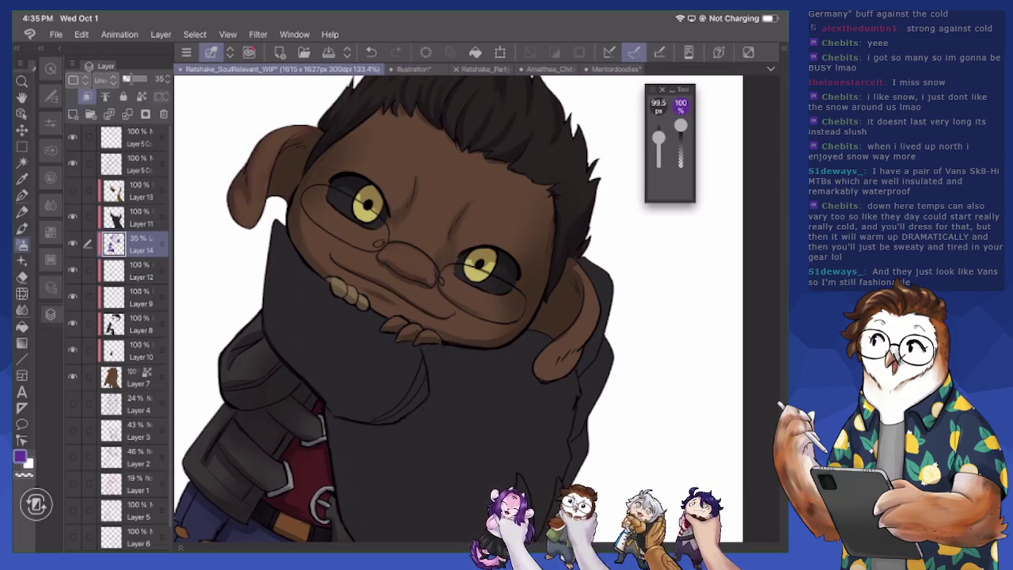
pyautogui.scroll(3, 459, 308)
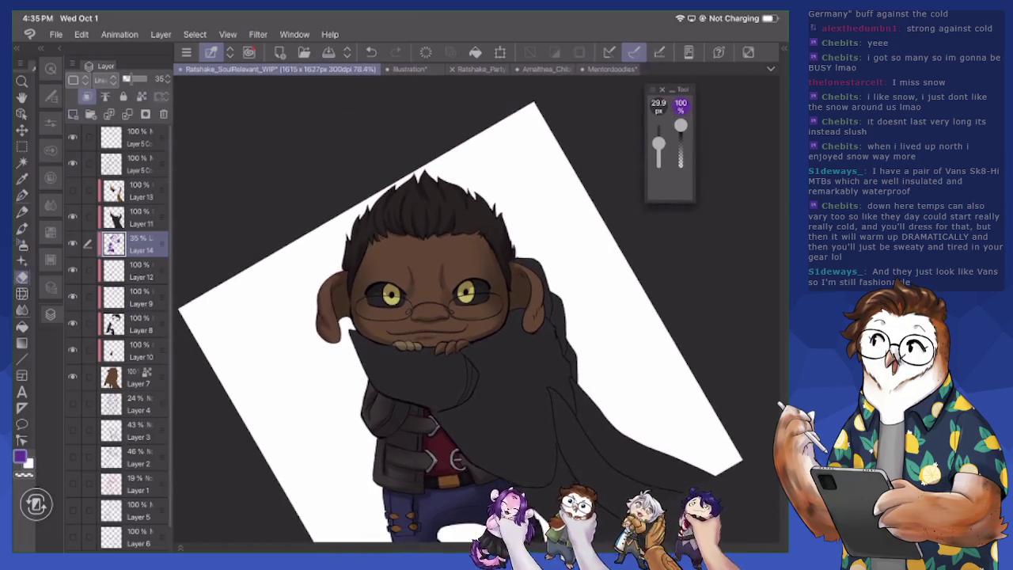
# Add small dark strands along the hair's lower edge with the 19.1 px brush
pyautogui.scroll(3, 459, 309)
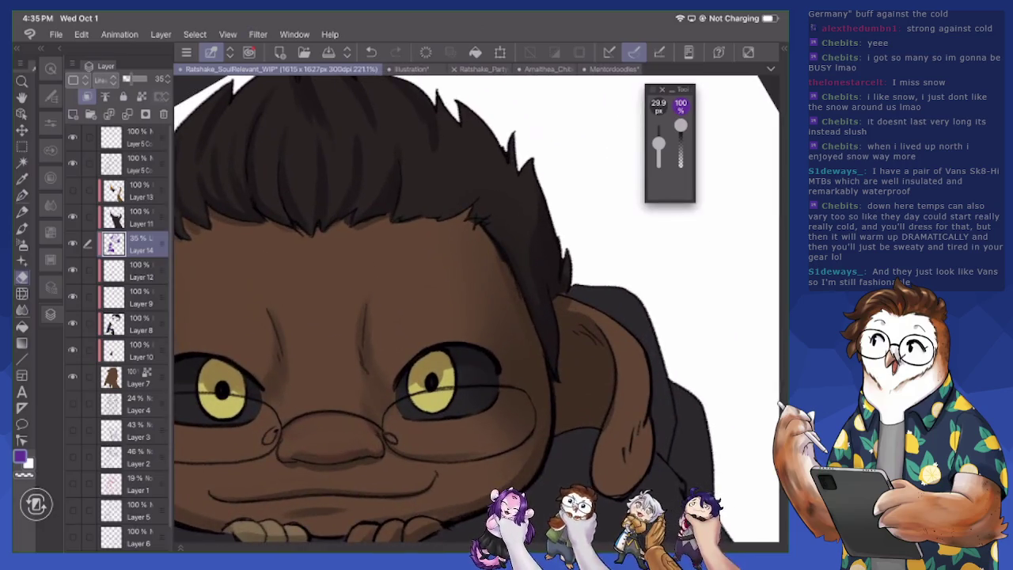
pyautogui.press('b')
pyautogui.scroll(3, 475, 308)
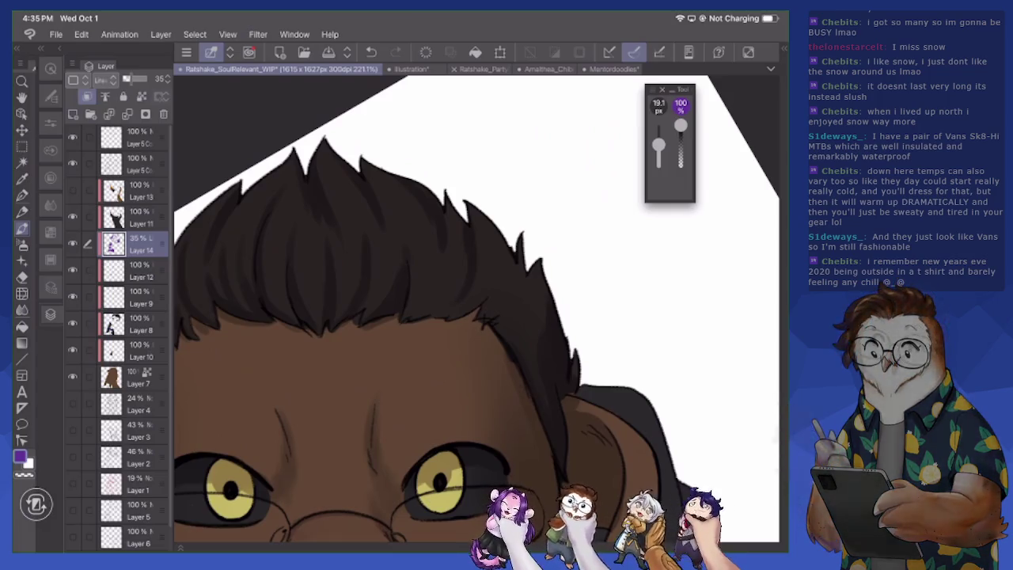
pyautogui.moveTo(492, 305); pyautogui.dragTo(495, 318)
pyautogui.moveTo(509, 253)
pyautogui.mouseDown()
pyautogui.moveTo(512, 302)
pyautogui.moveTo(526, 304)
pyautogui.moveTo(533, 354)
pyautogui.mouseUp()
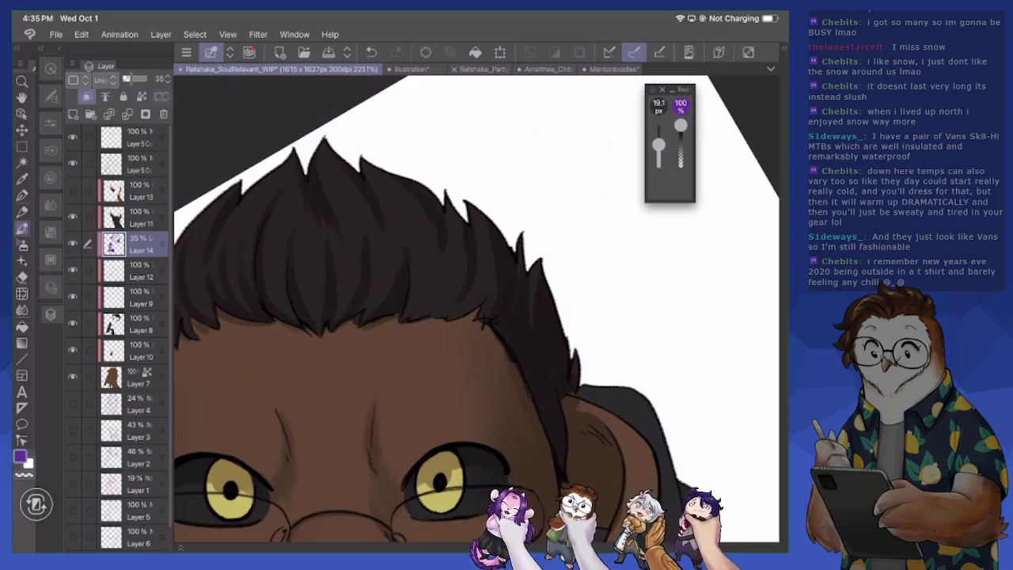
pyautogui.moveTo(476, 321); pyautogui.dragTo(480, 327)
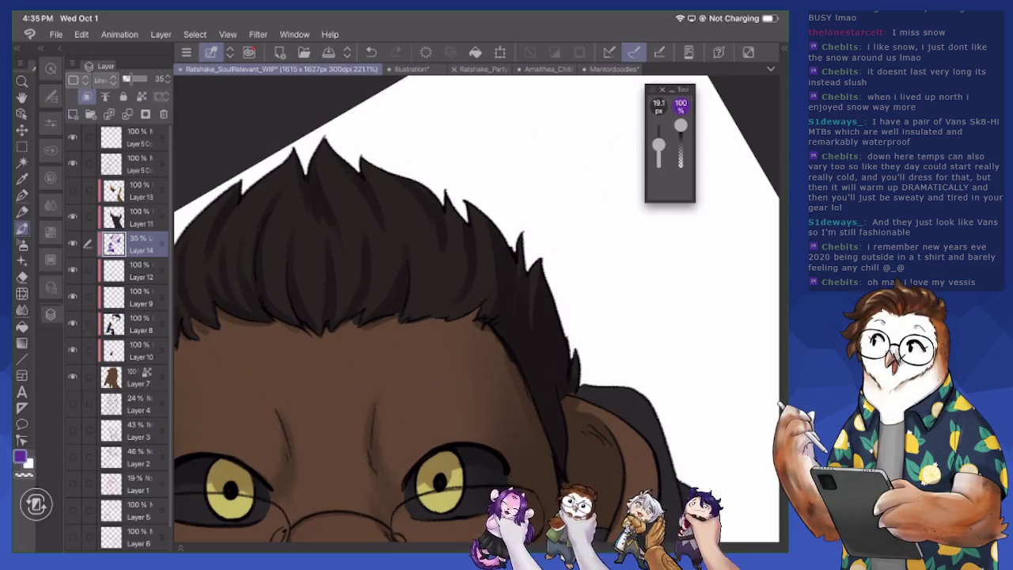
# Darken the area right of the ear and shade the hand's knuckles
pyautogui.press('e')
pyautogui.press('p')
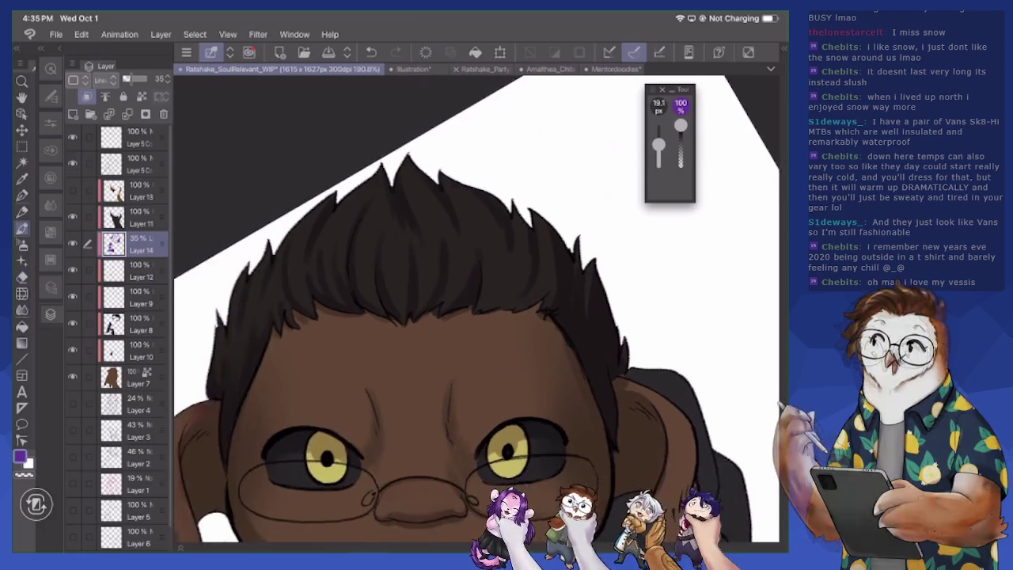
pyautogui.scroll(-2, 474, 308)
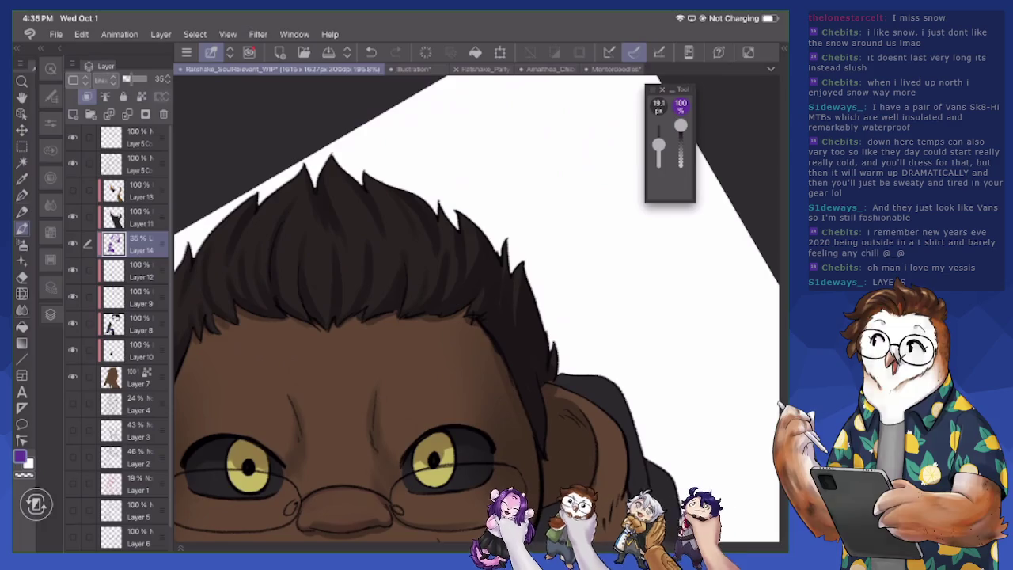
pyautogui.moveTo(356, 316); pyautogui.dragTo(487, 301)
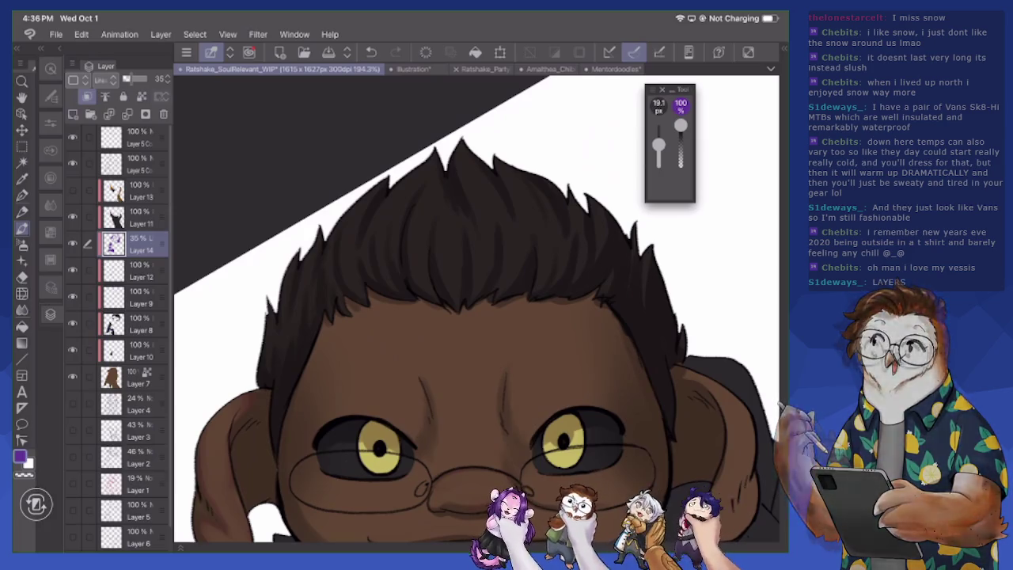
pyautogui.scroll(-5, 475, 309)
pyautogui.moveTo(712, 197); pyautogui.dragTo(752, 379)
pyautogui.moveTo(359, 377); pyautogui.dragTo(439, 386)
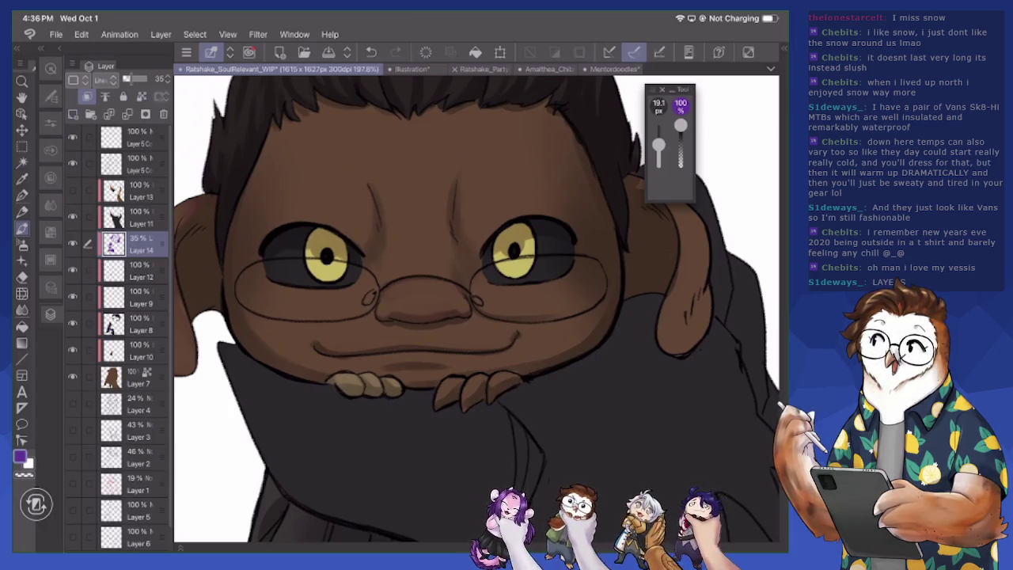
# Enlarge the brush from 34.8 px to 63.4 px
pyautogui.scroll(3, 475, 309)
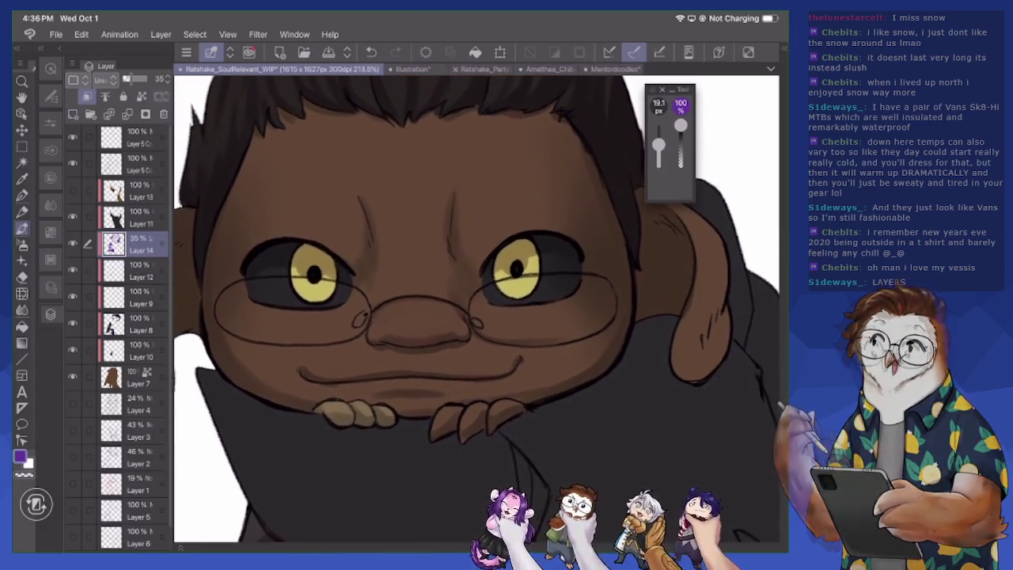
pyautogui.scroll(-1, 475, 309)
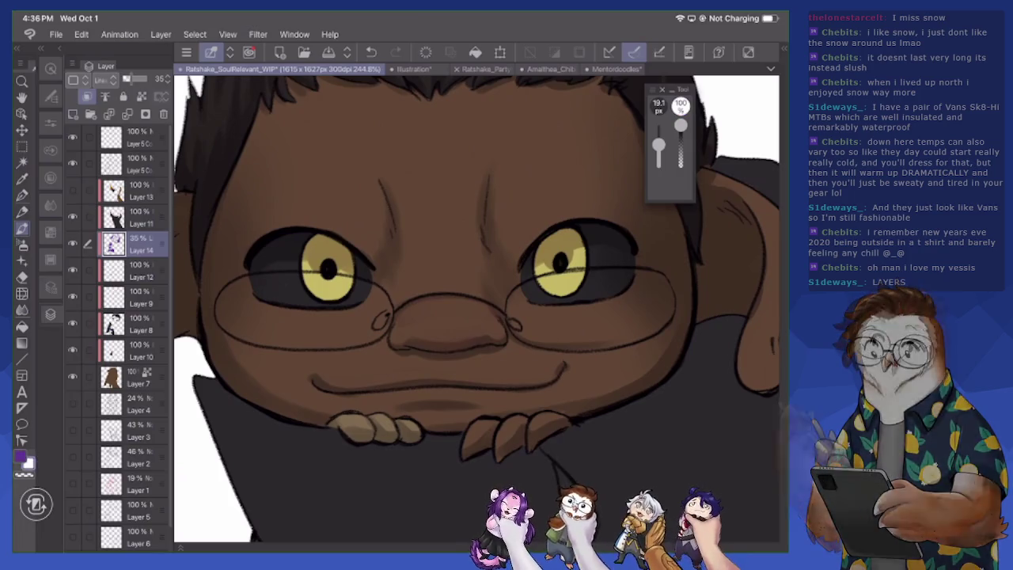
pyautogui.press(']')
pyautogui.press(']')
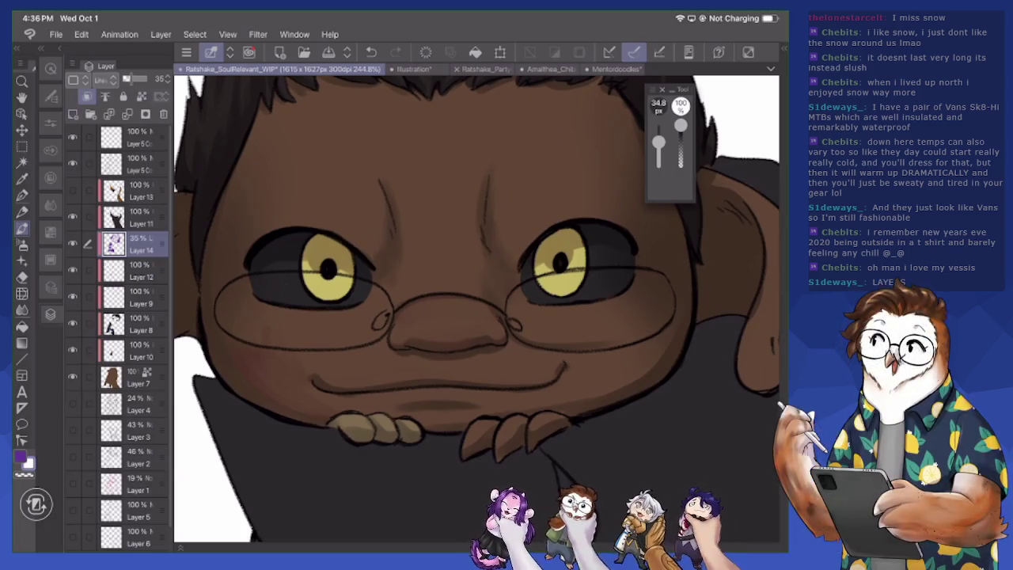
pyautogui.press(']')
pyautogui.press(']')
# Center the face and paint faint shading left of the nose bridge
pyautogui.moveTo(443, 332); pyautogui.dragTo(601, 340)
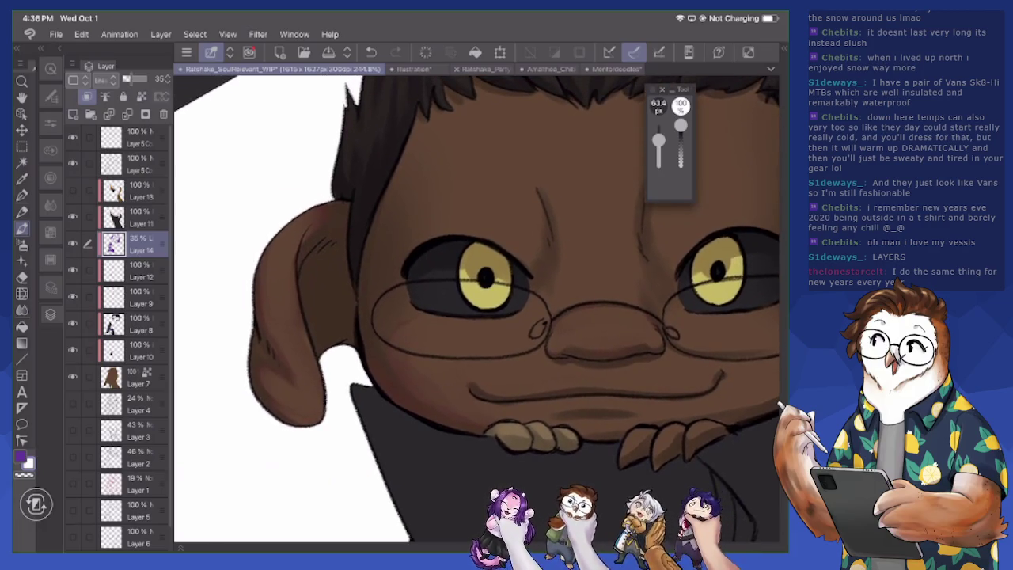
pyautogui.moveTo(475, 316); pyautogui.dragTo(530, 309)
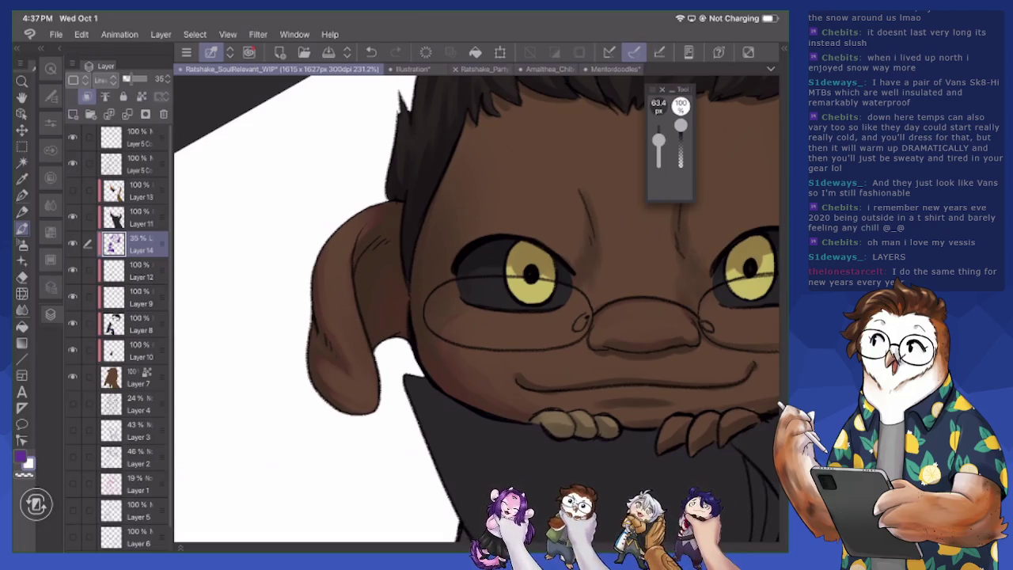
pyautogui.moveTo(743, 279); pyautogui.dragTo(521, 323)
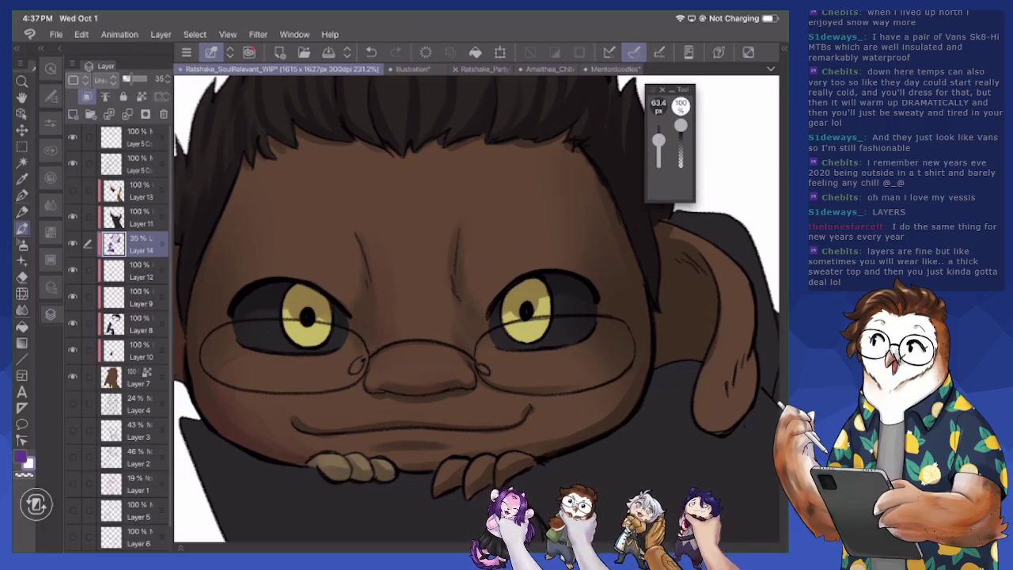
pyautogui.moveTo(352, 273); pyautogui.dragTo(344, 306)
pyautogui.moveTo(357, 258); pyautogui.dragTo(355, 276)
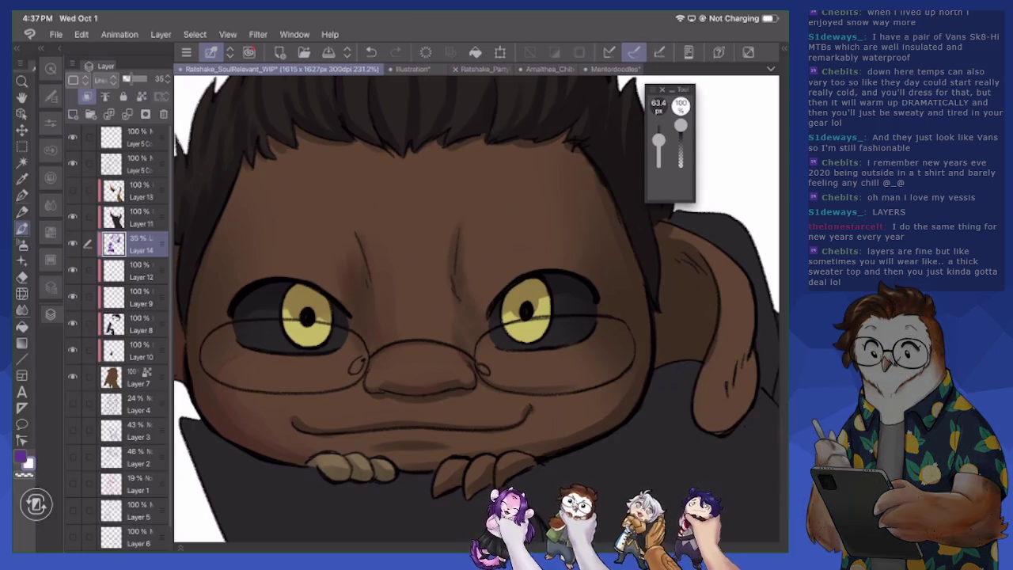